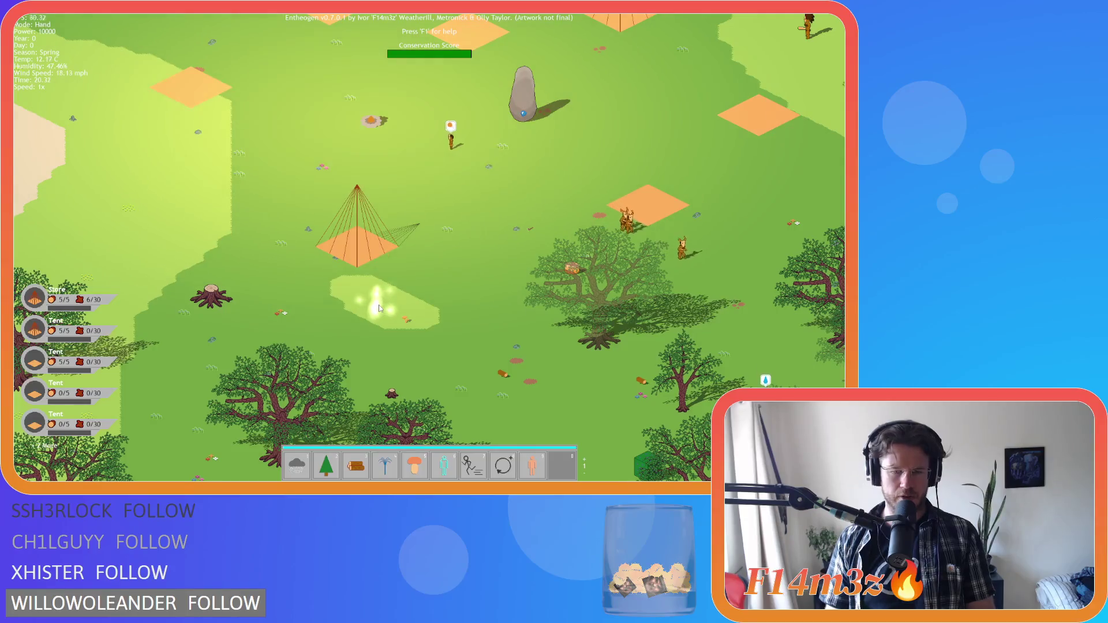
Quit the running Entheogen game by confirming Y at the quit prompt.
key(Escape)
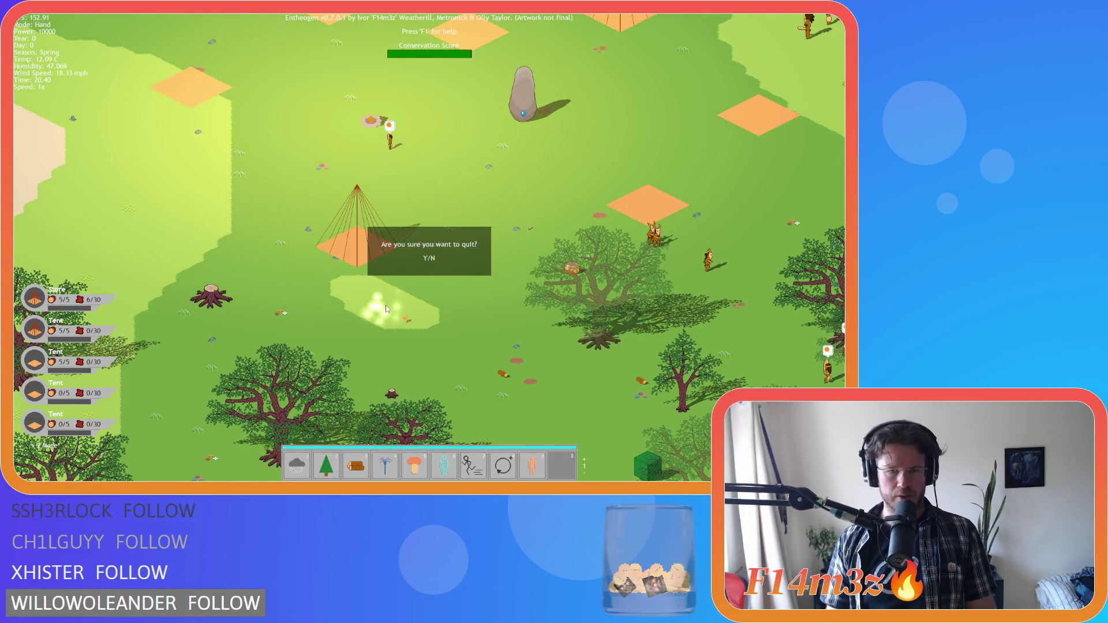
key(y)
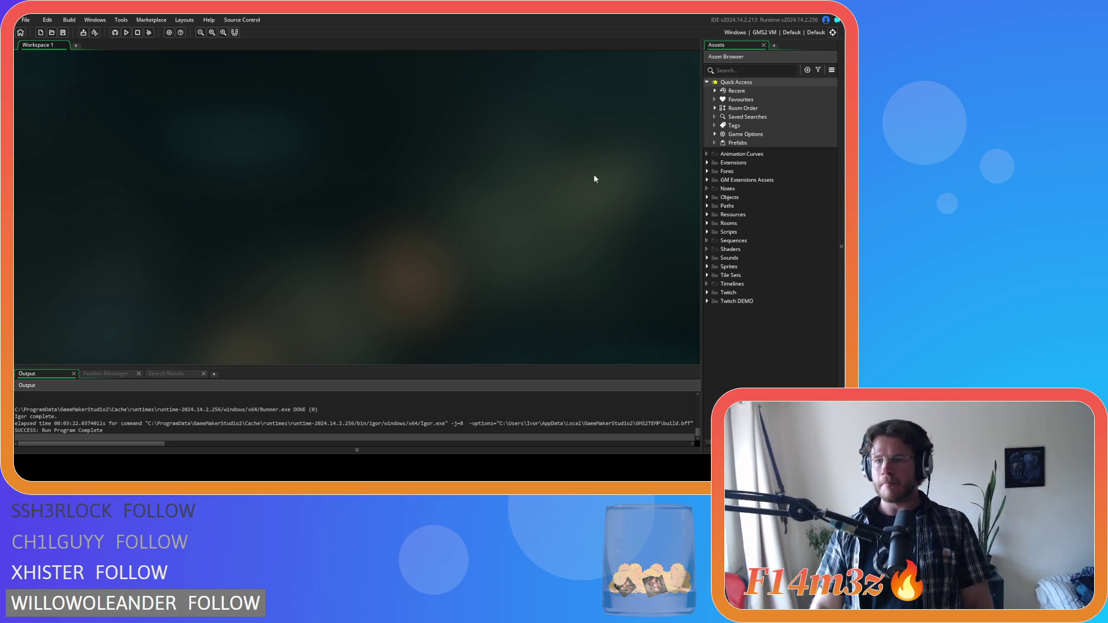
Open the sc_miracleLife script from Scripts > Miracles.
click(707, 232)
scroll(721, 329, down, 3)
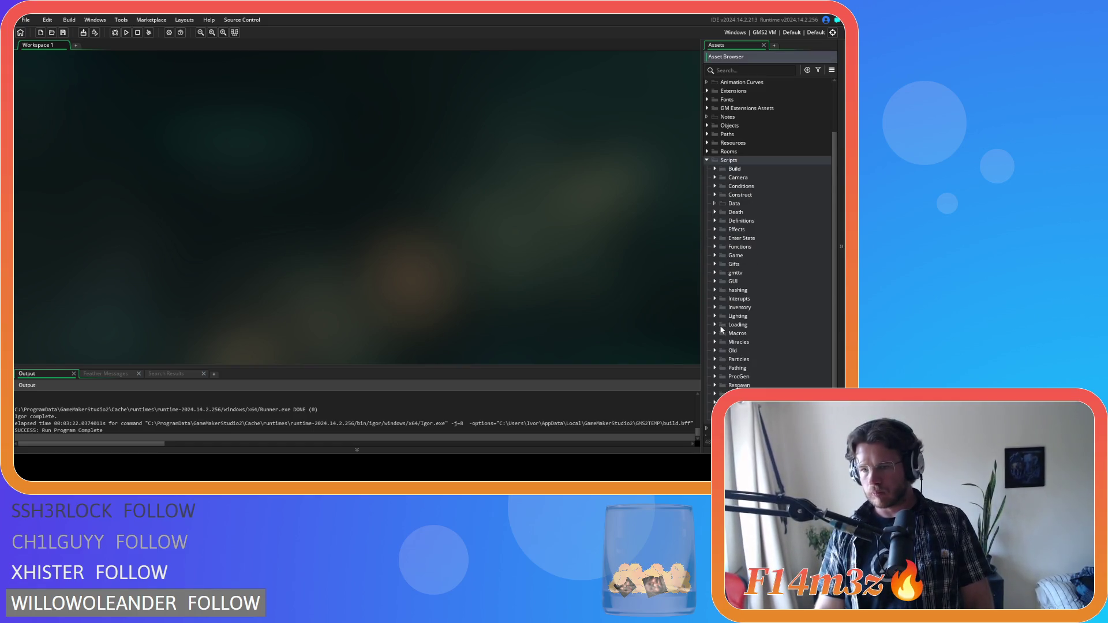
click(714, 324)
scroll(779, 345, down, 5)
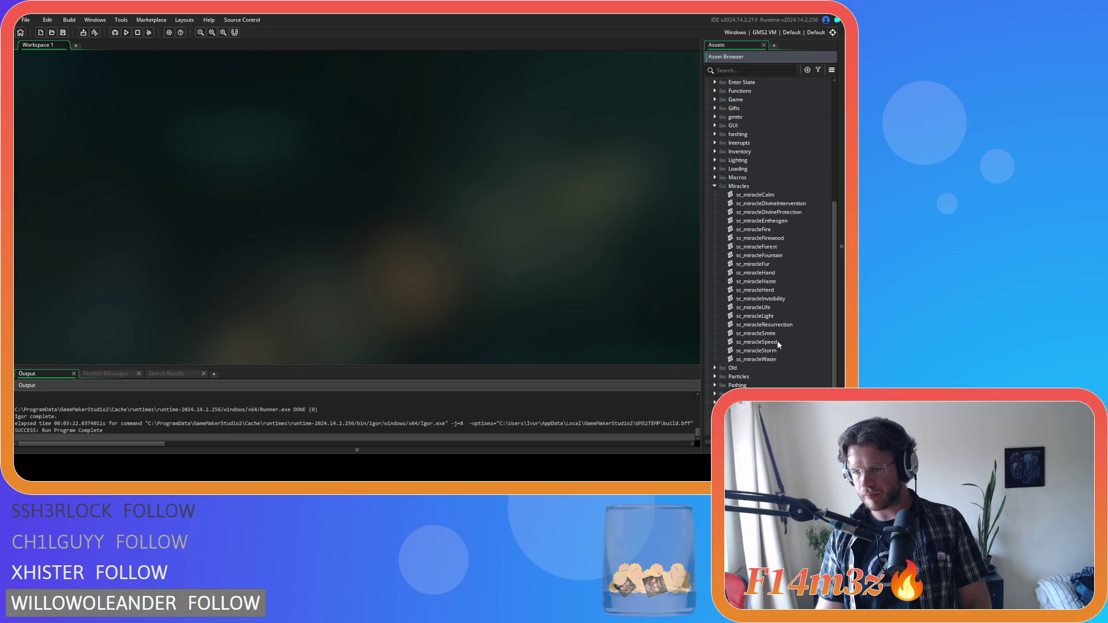
double_click(754, 307)
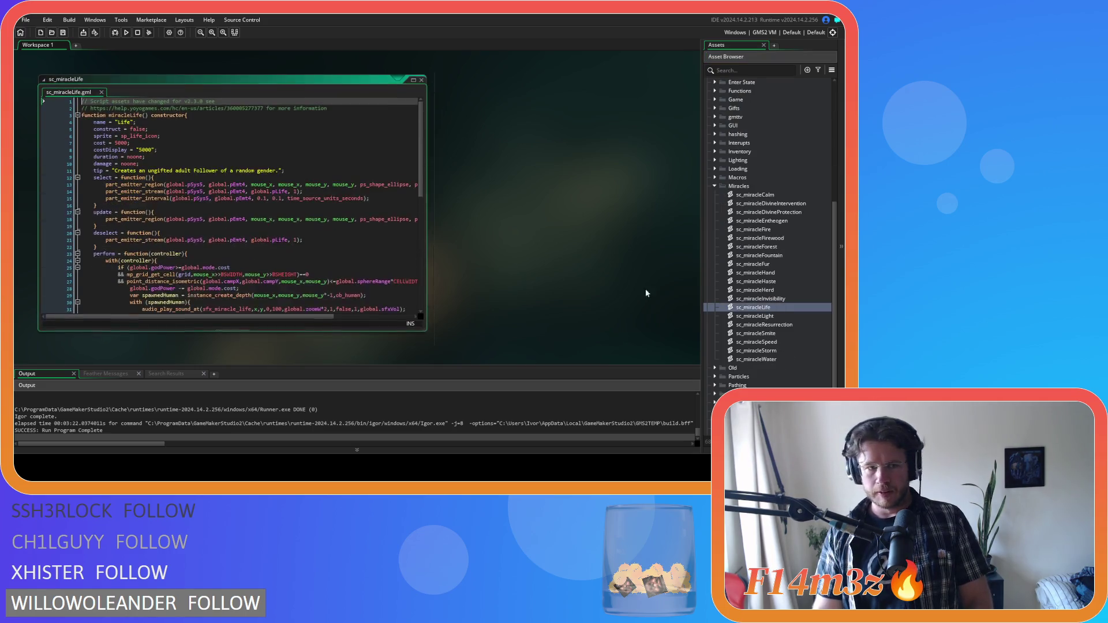
scroll(282, 215, down, 1)
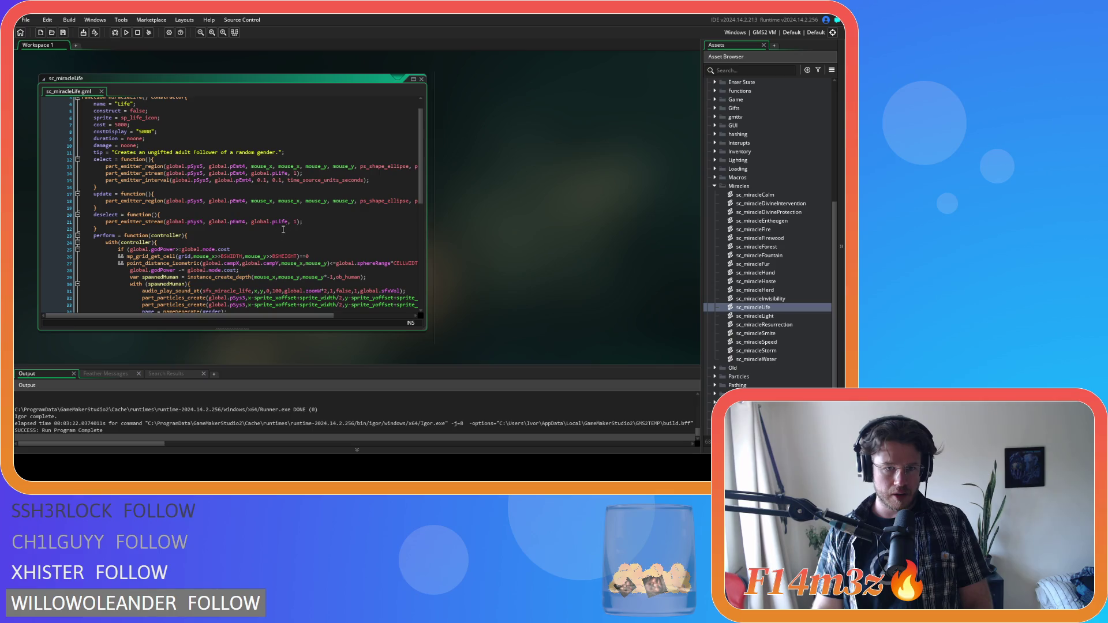
Change line 21's stream amount from 1 to 0, save, and close all editor windows.
double_click(297, 221)
text(0)
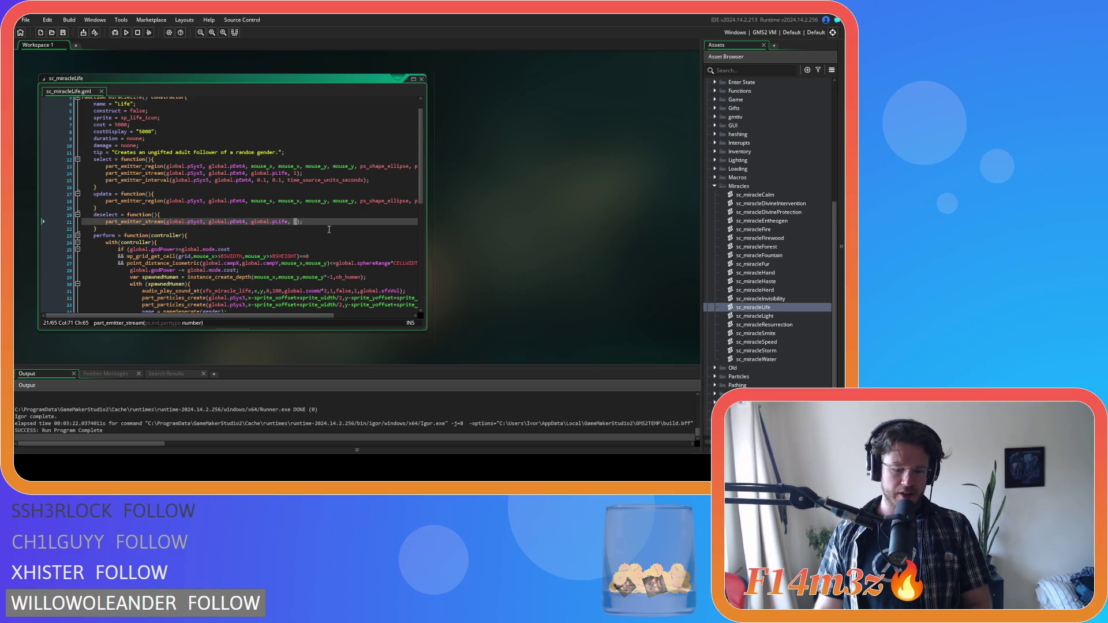
key(ctrl+s)
right_click(501, 176)
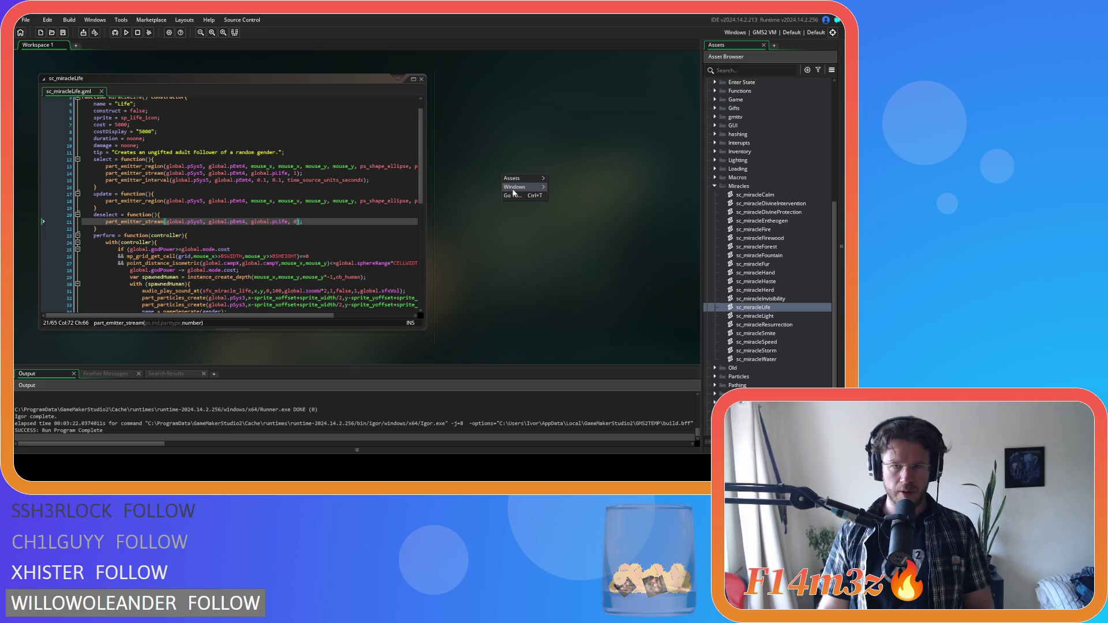
mouse_move(522, 187)
click(552, 207)
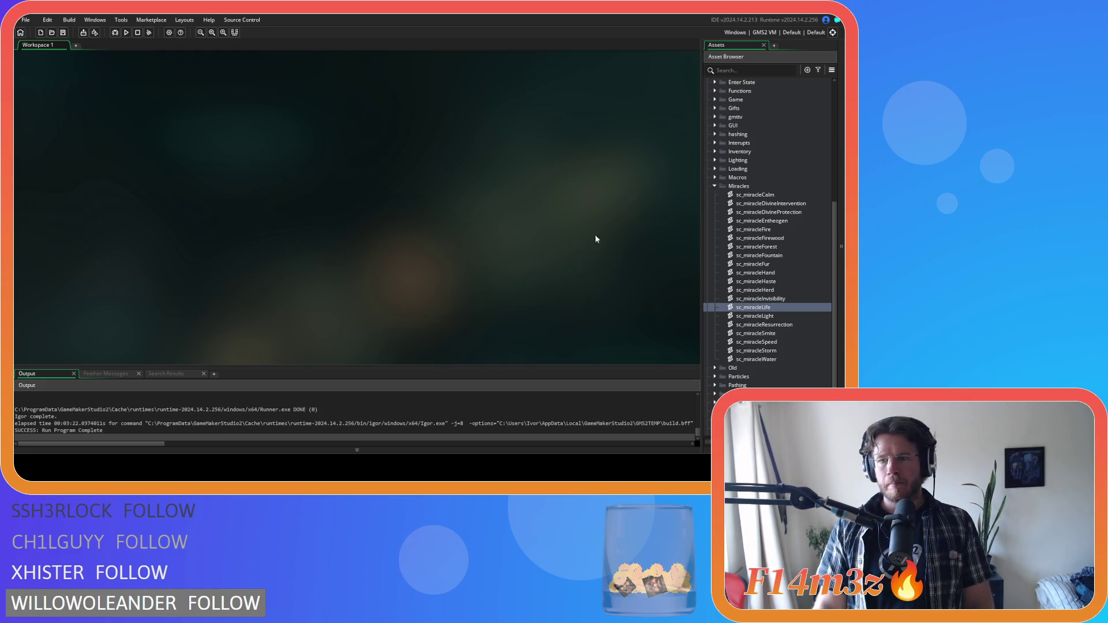
click(714, 186)
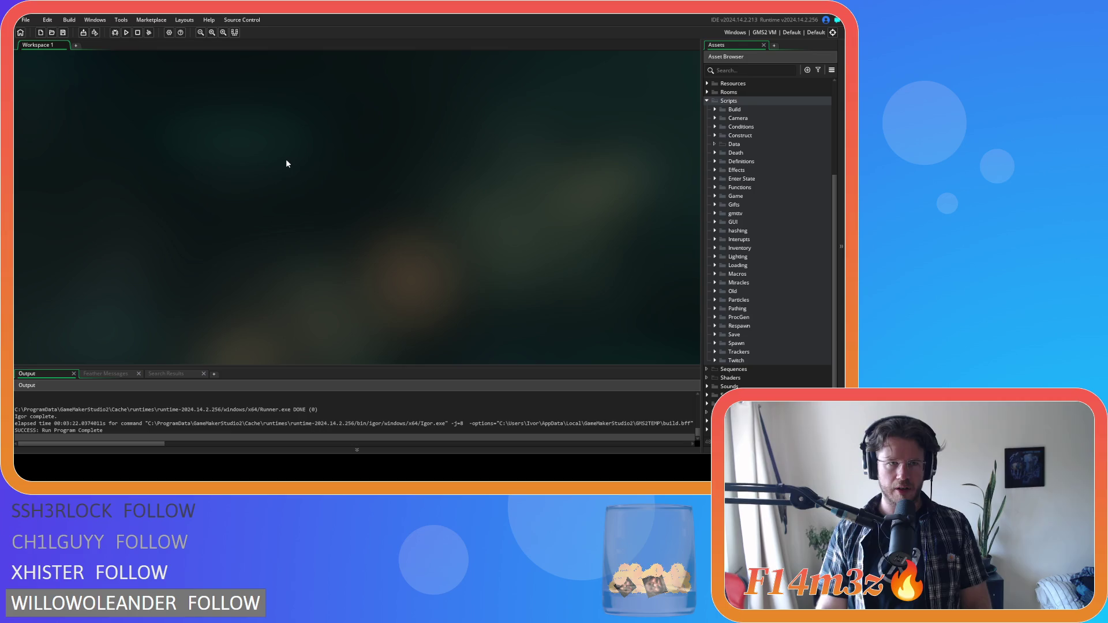
Build and run the project with F5 to relaunch Entheogen.
key(F5)
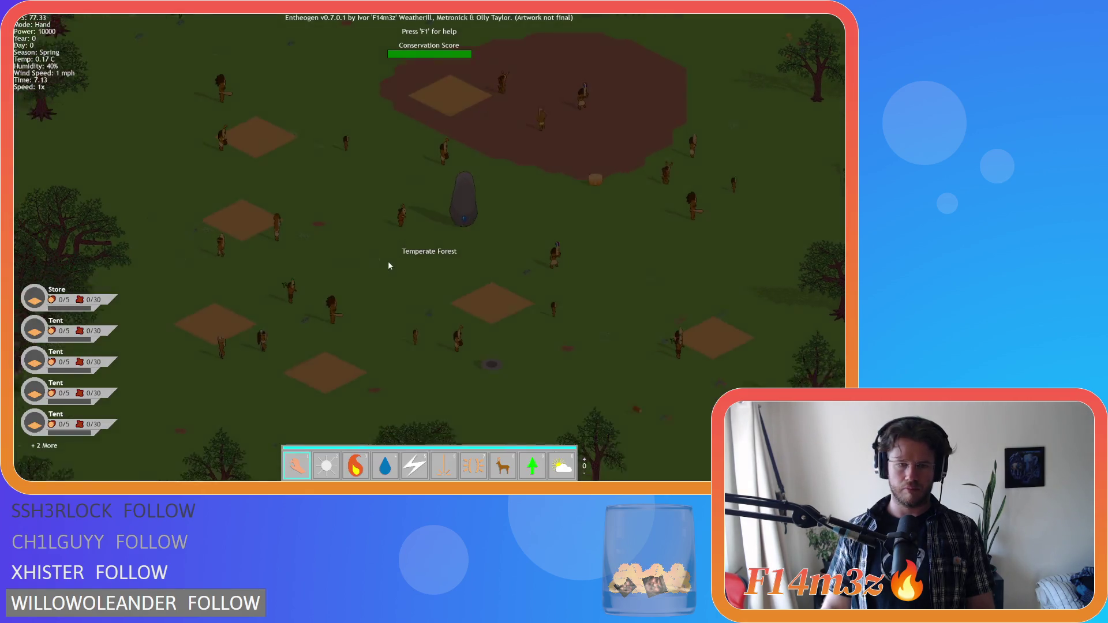
Cycle through first-page miracles (Fire, Water, Smite, Divine Protection, Herd, Resurrection, Calm), then page two.
key(3)
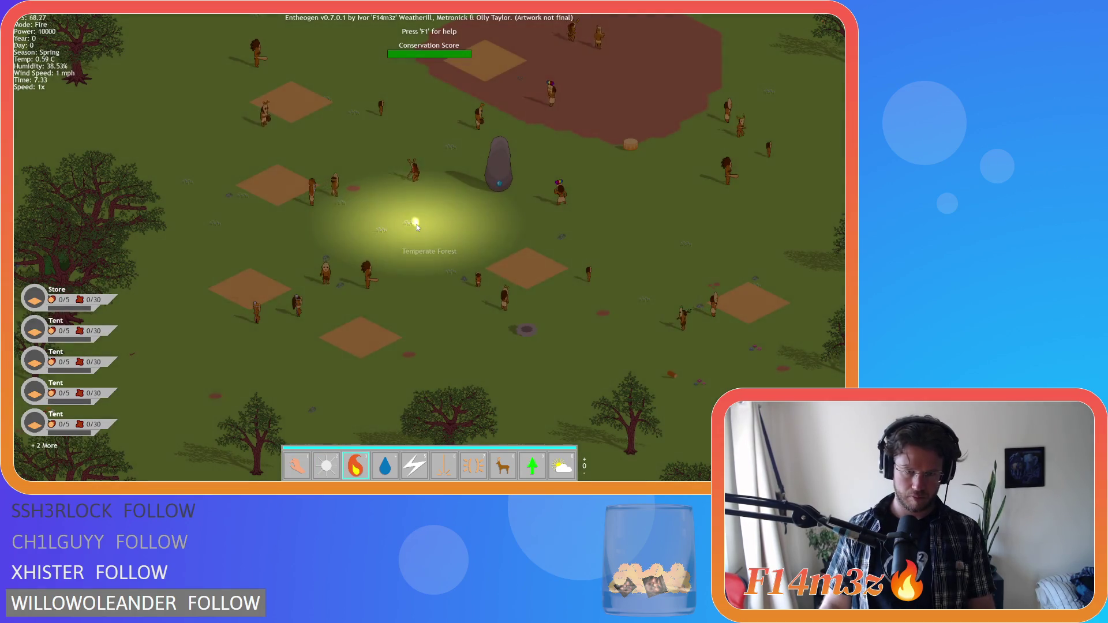
key(4)
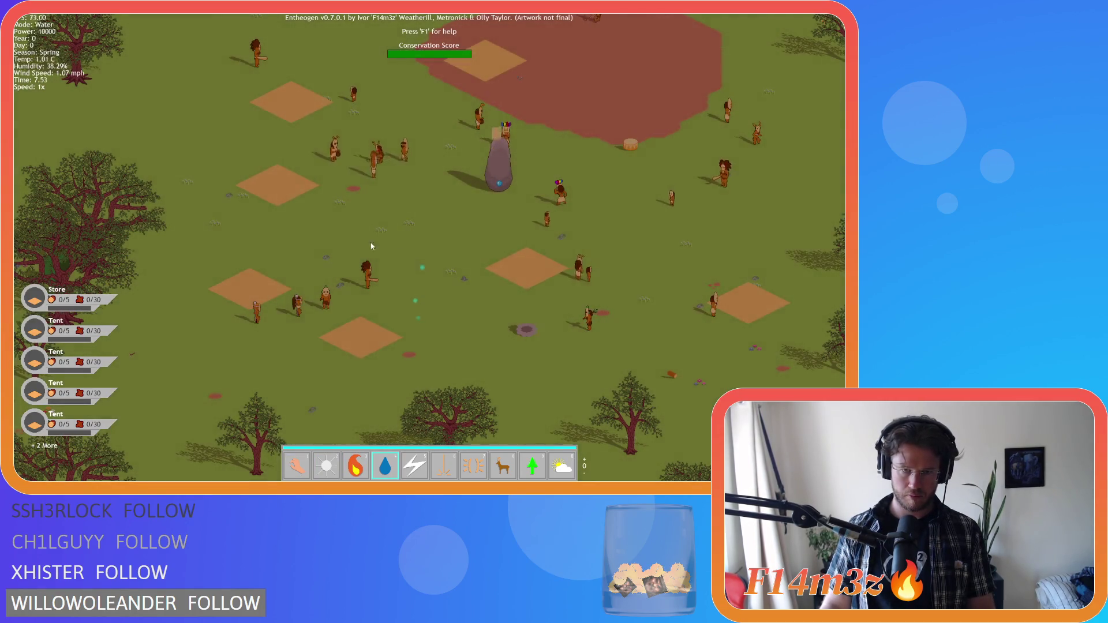
key(5)
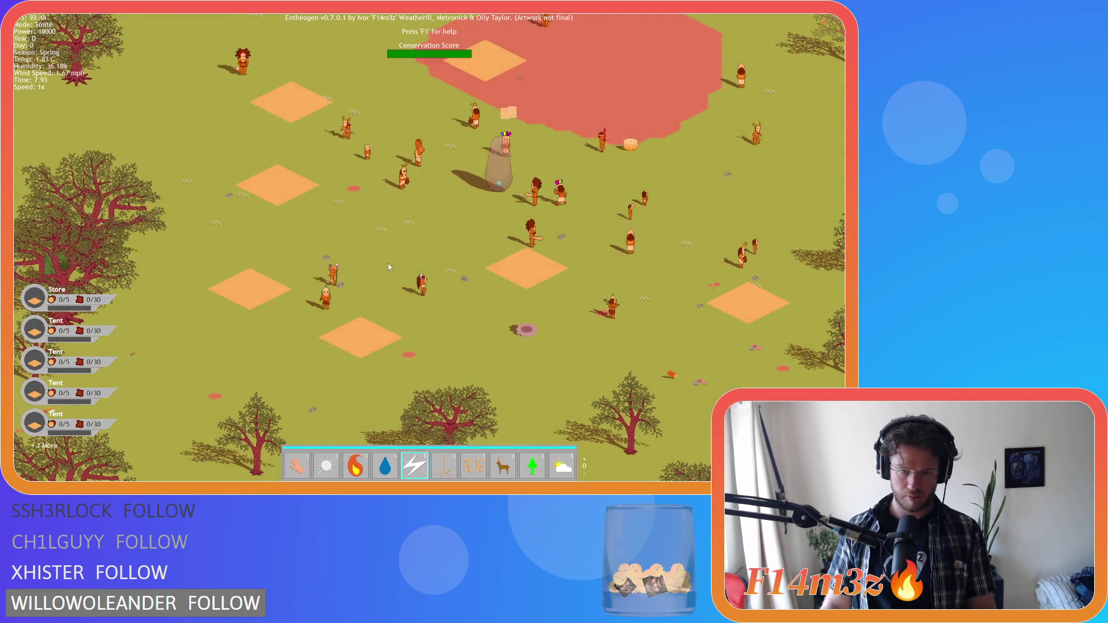
key(1)
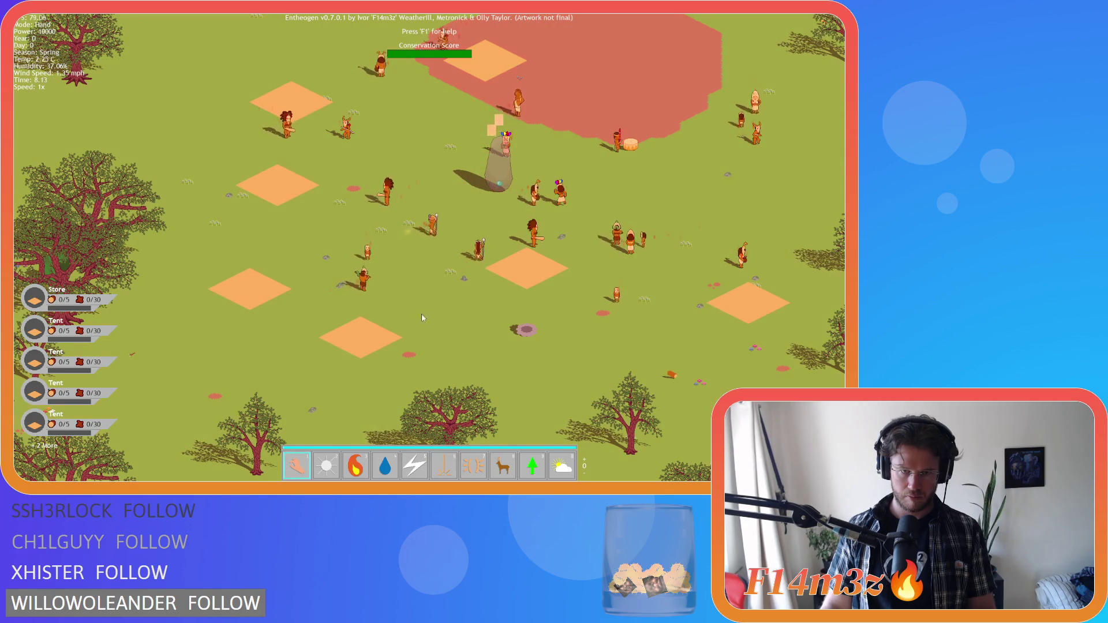
key(7)
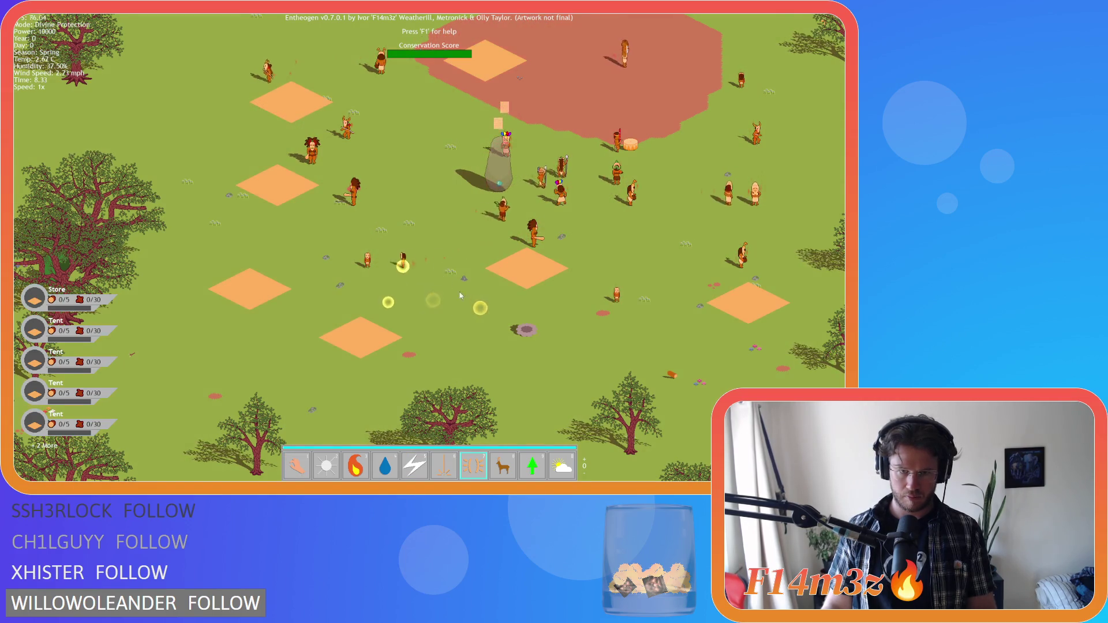
key(8)
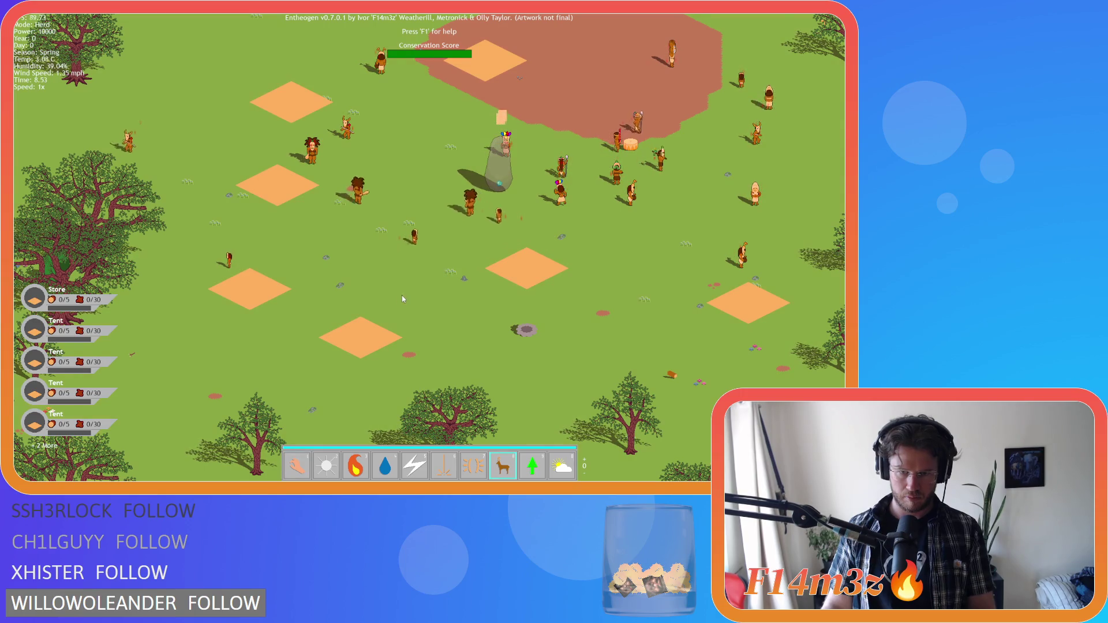
key(9)
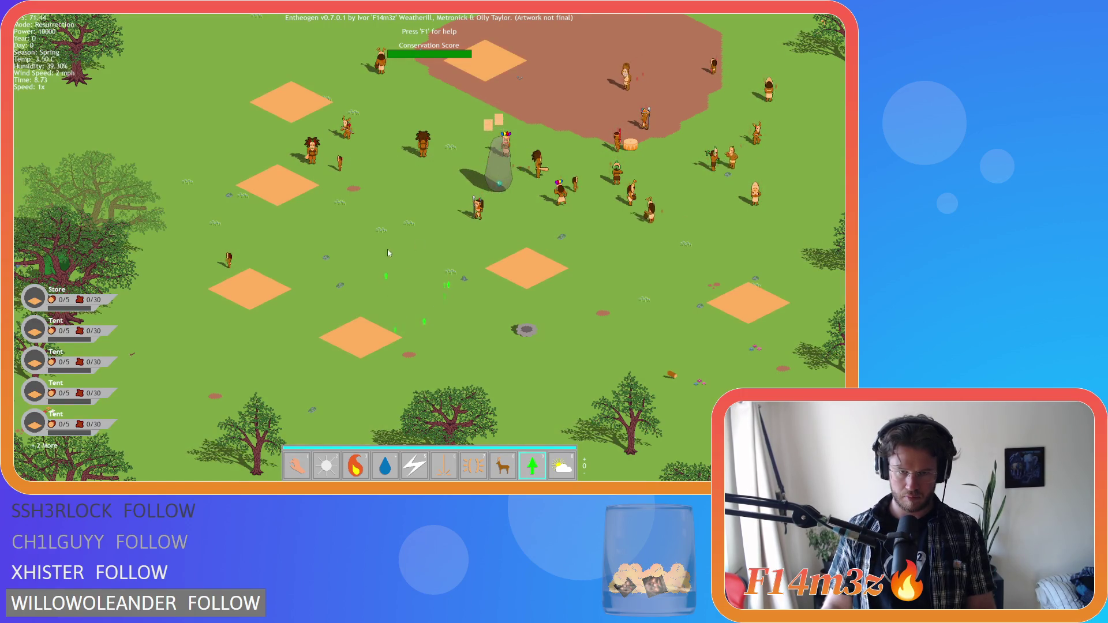
key(1)
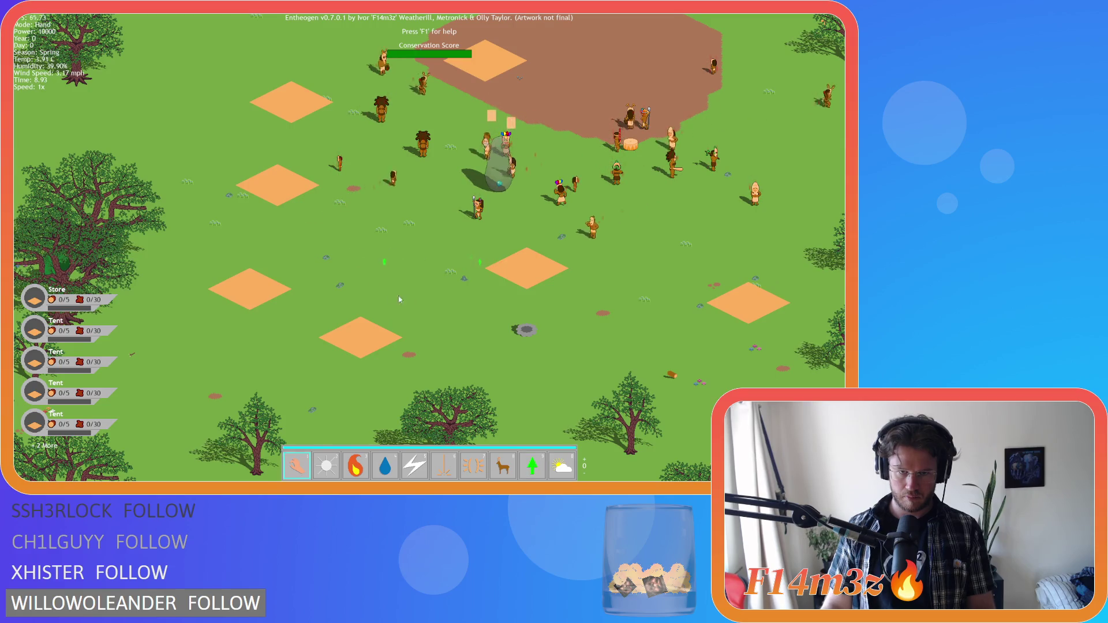
key(0)
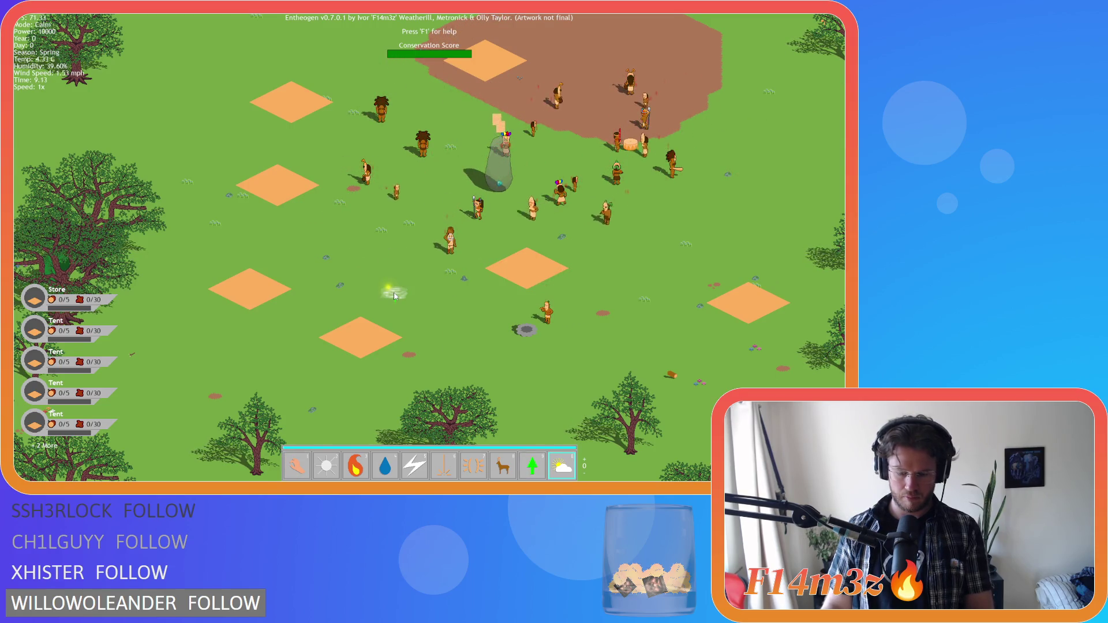
key(Tab)
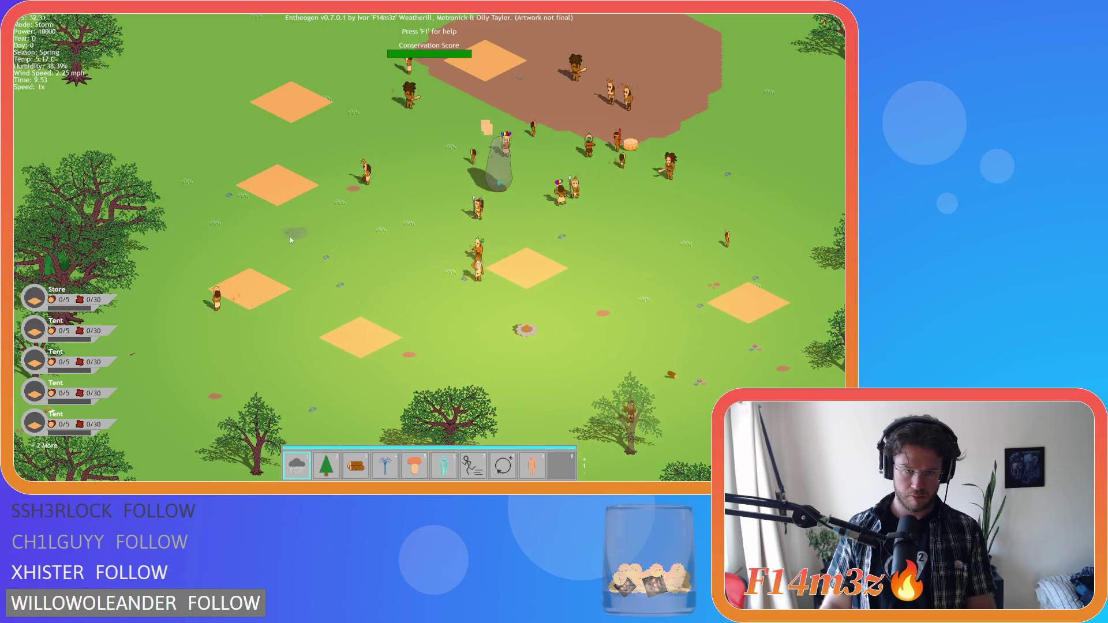
Try placing a Fountain on the grass, then cast the Entheogen miracle on the map.
key(2)
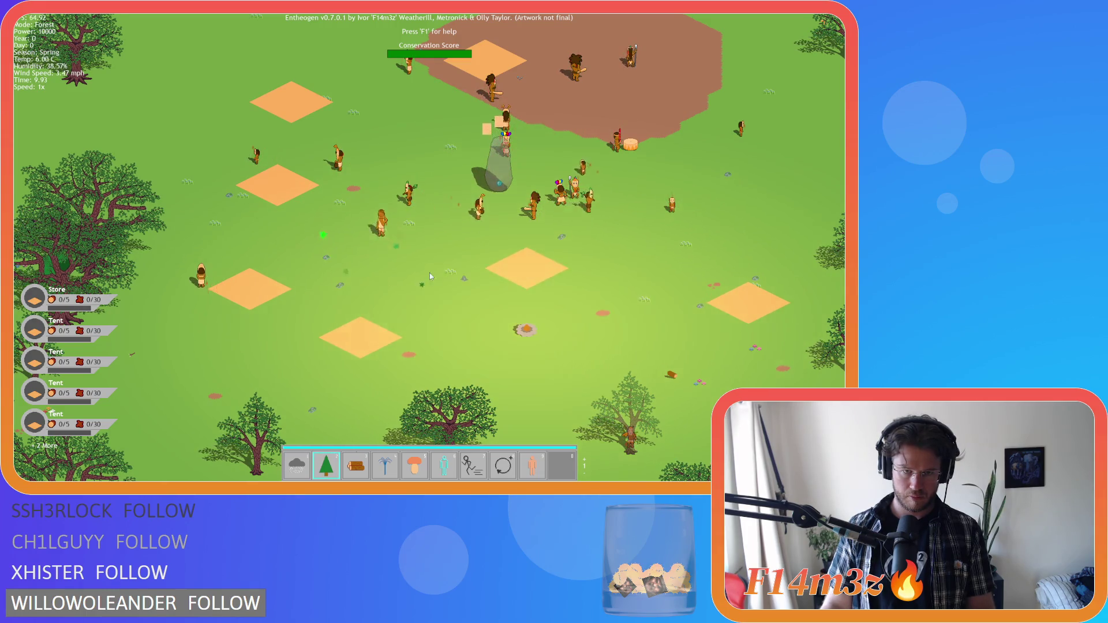
key(4)
click(382, 280)
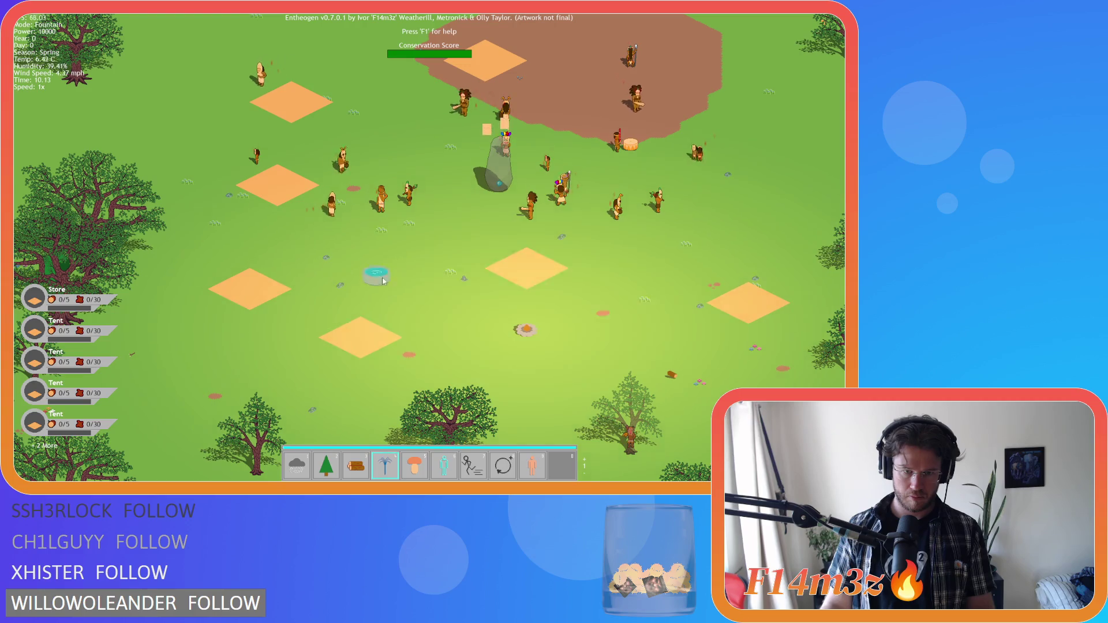
key(Escape)
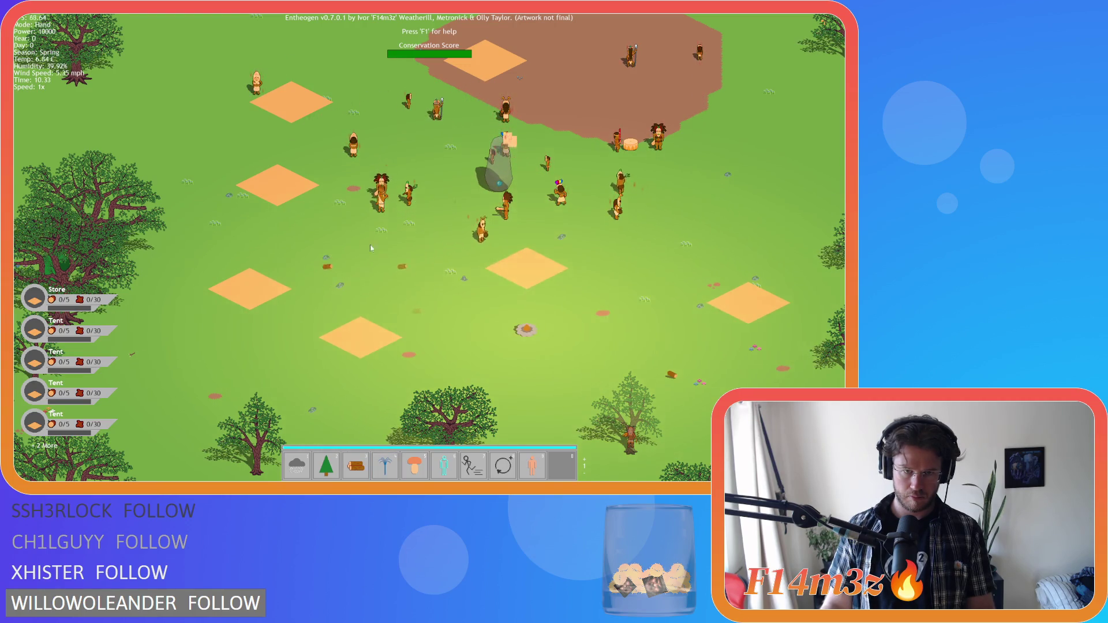
key(5)
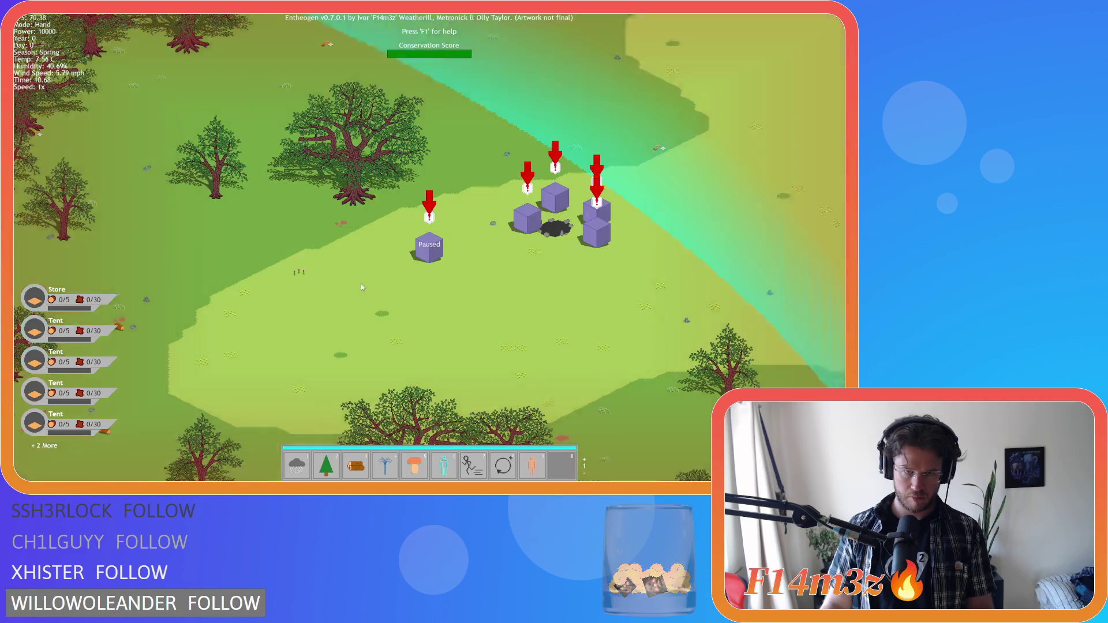
click(361, 284)
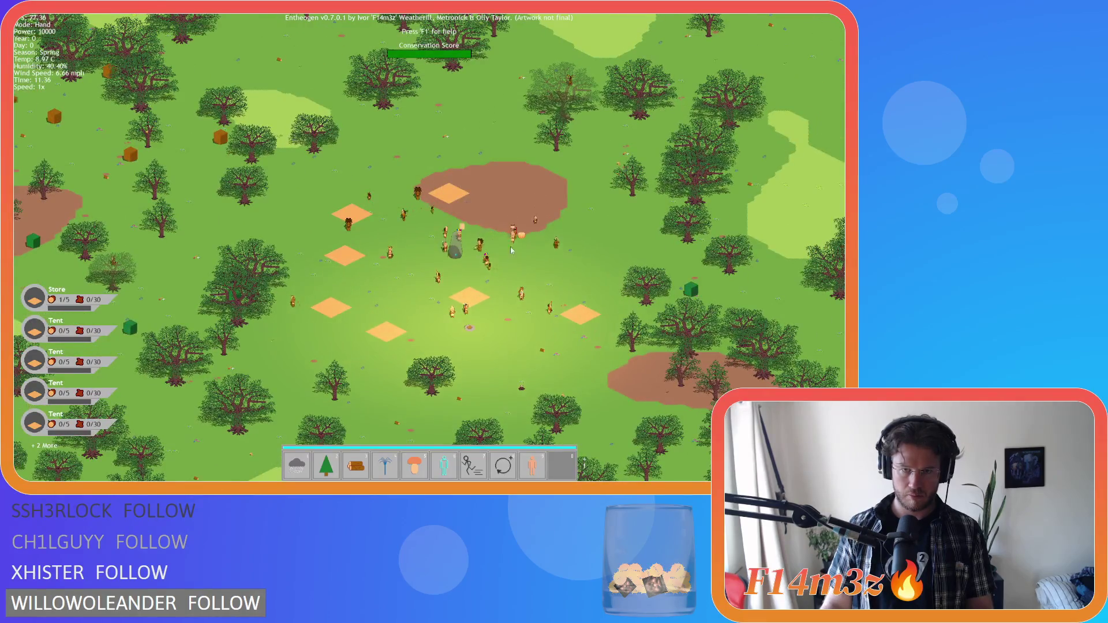
Return to Hand mode, cast a miracle near the villagers, and bring up the quit prompt.
key(4)
scroll(404, 310, up, 2)
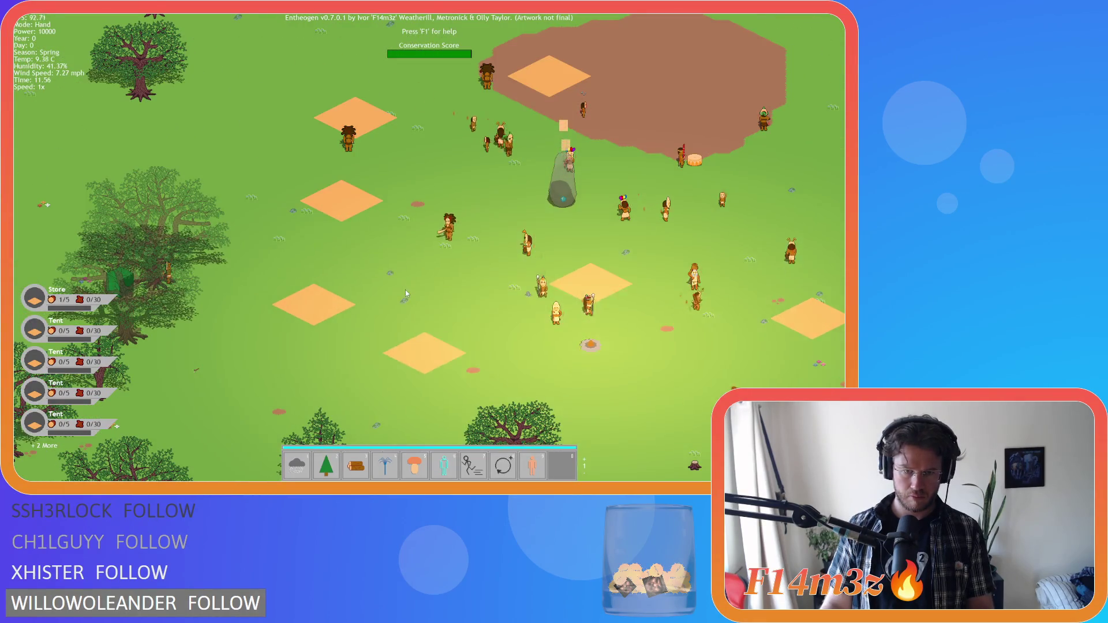
key(5)
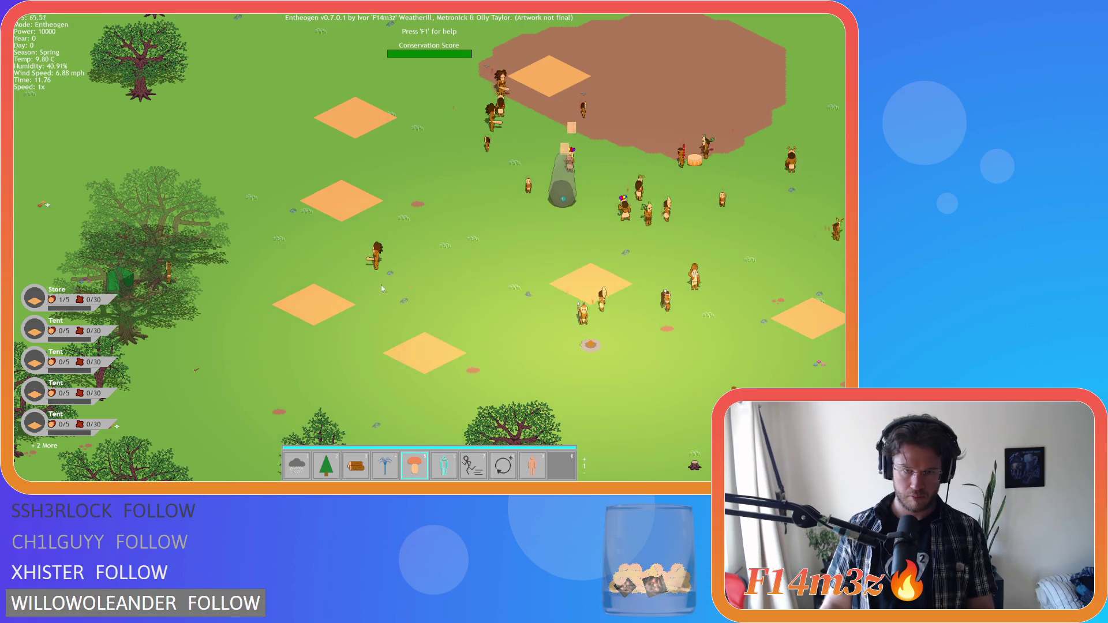
key(Escape)
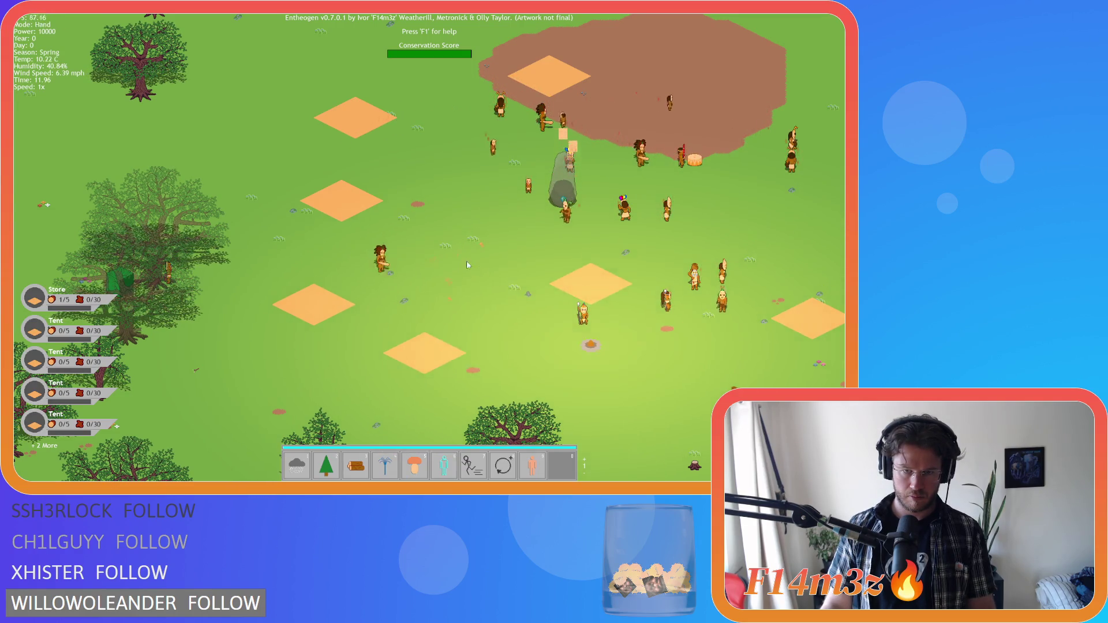
click(408, 263)
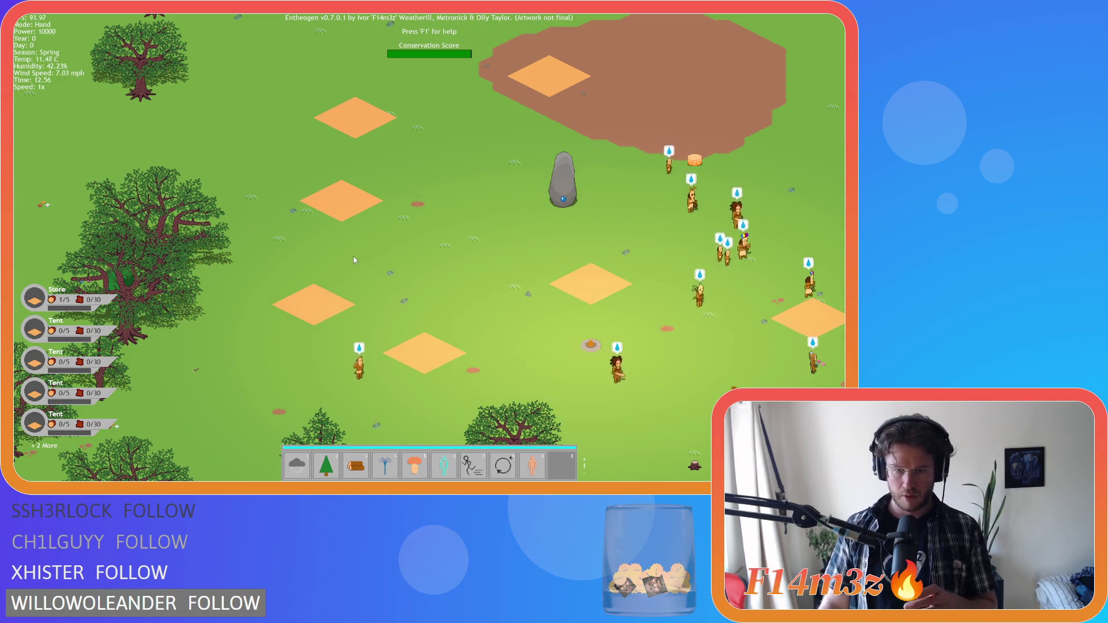
key(Escape)
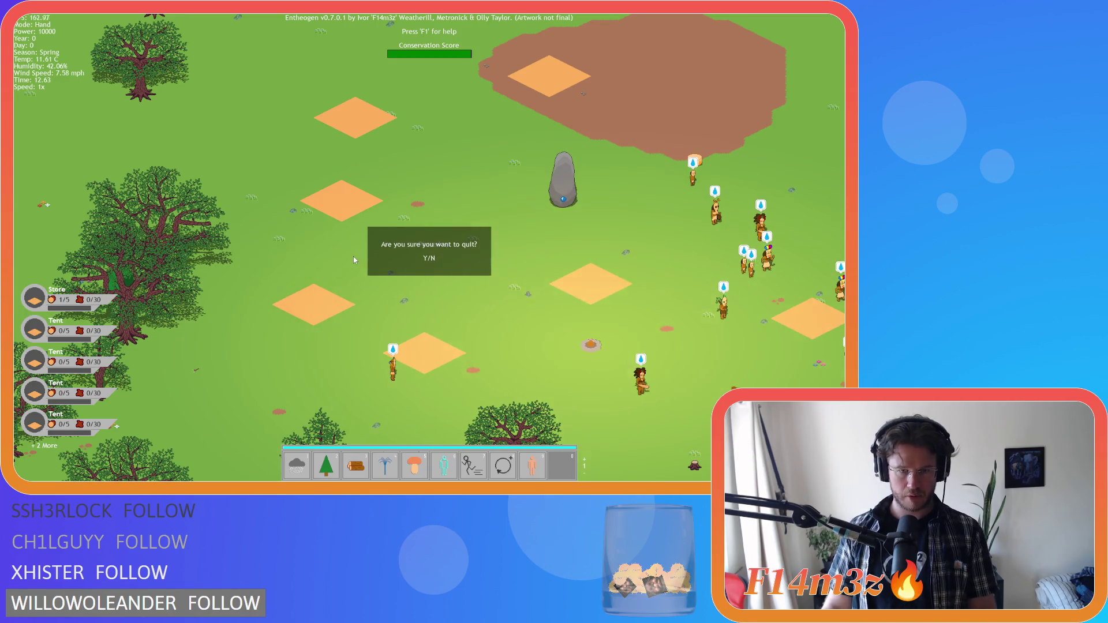
Confirm quitting to the main menu and start a New Game on Beginner Island.
key(y)
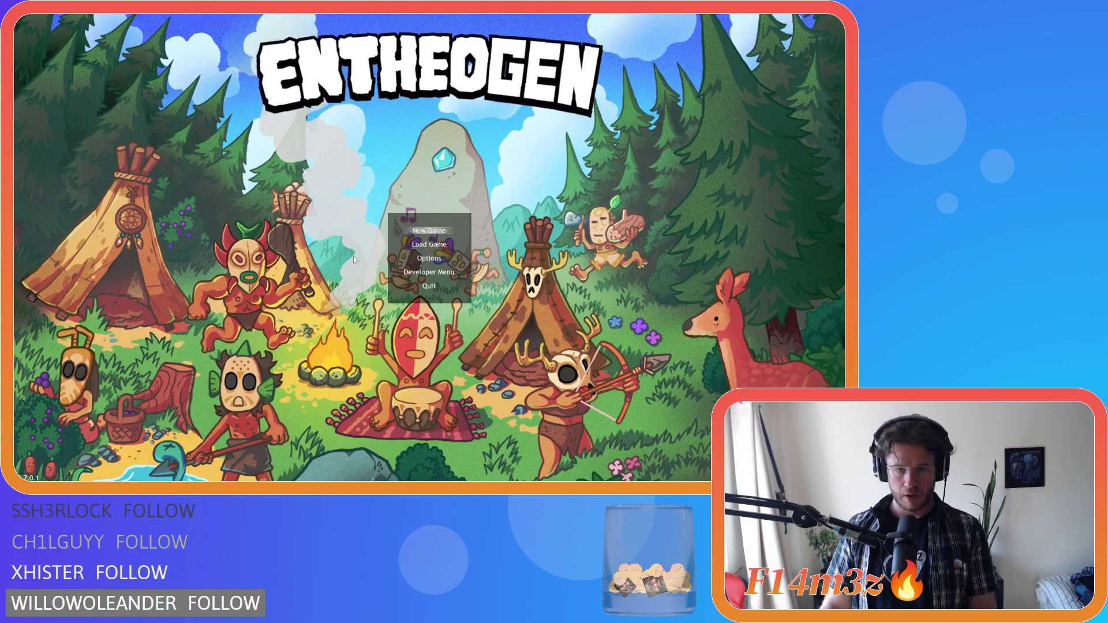
key(Return)
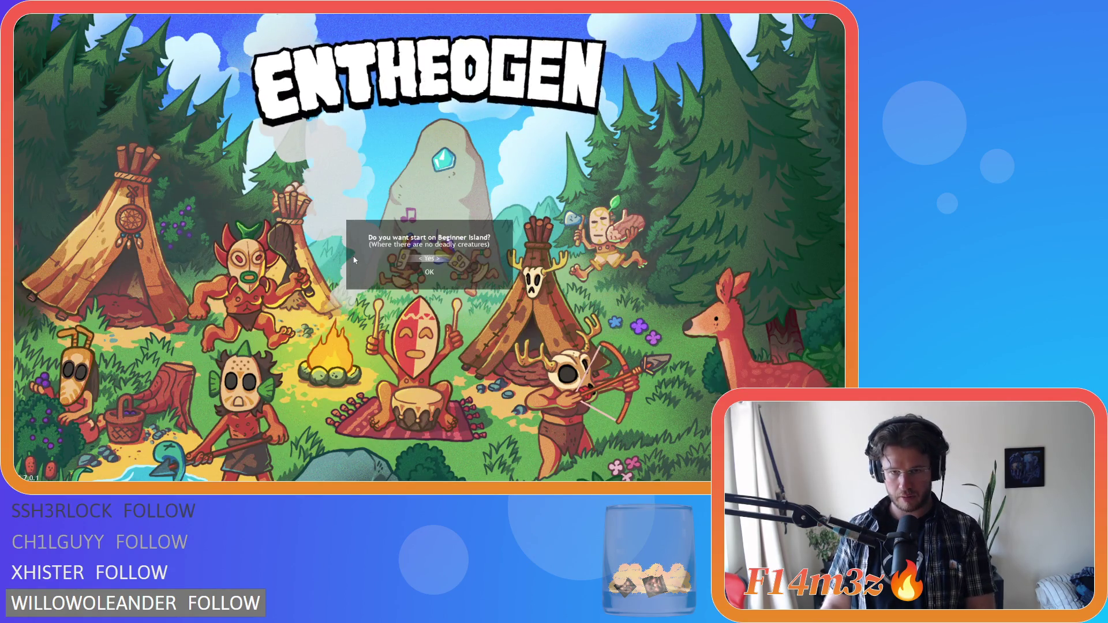
key(y)
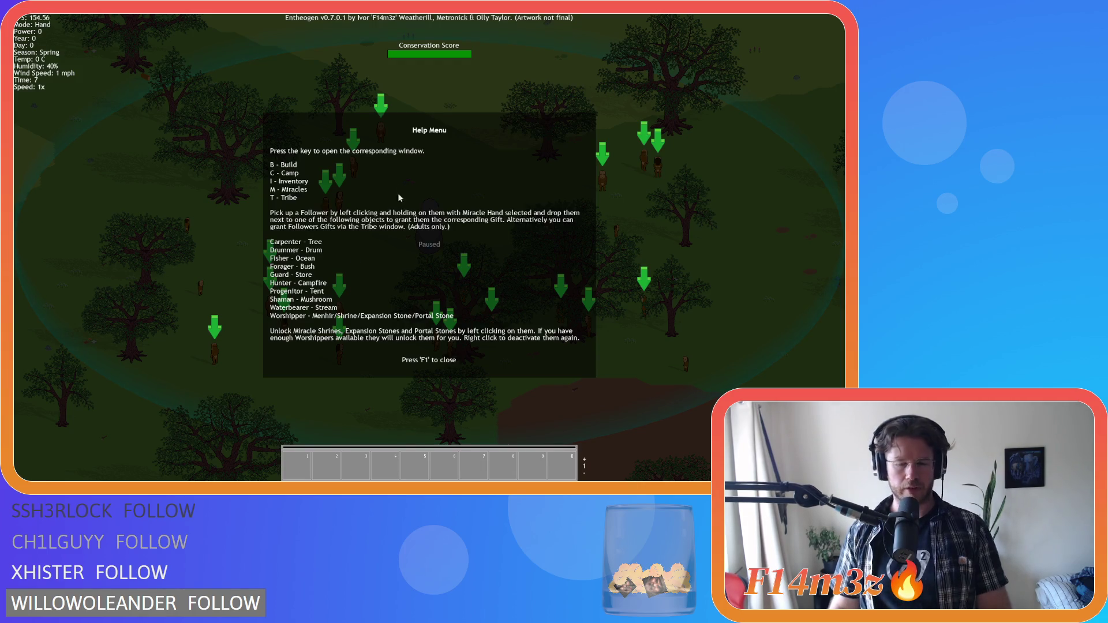
Close the help overlay with F1 and pan the map around the standing stone.
key(F1)
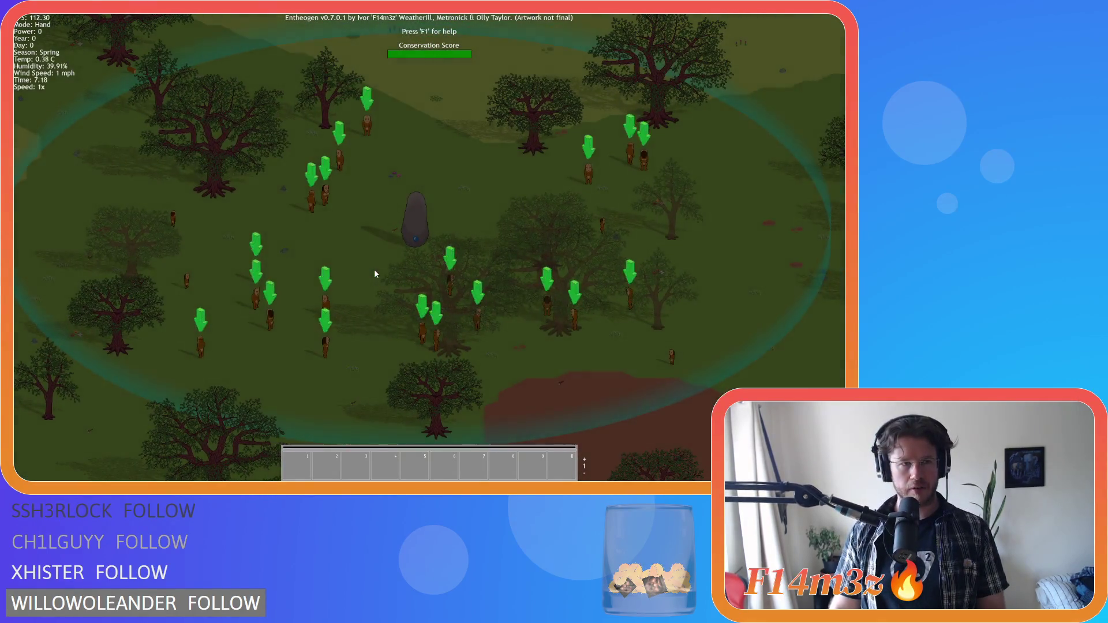
key(w)
key(d)
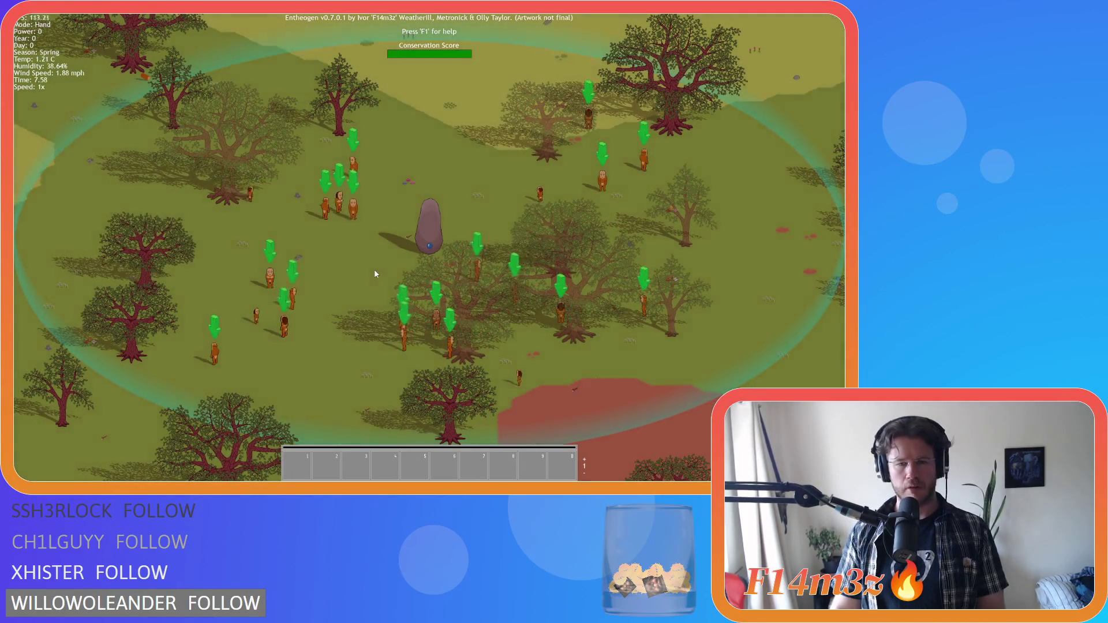
key(b)
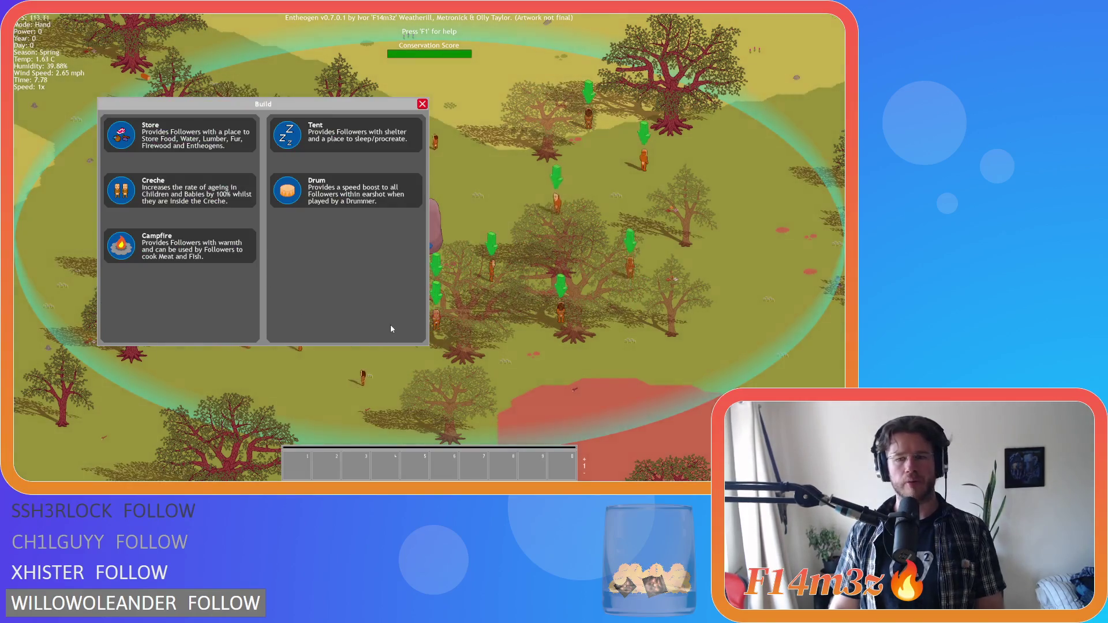
key(Escape)
key(a)
key(s)
key(w)
key(d)
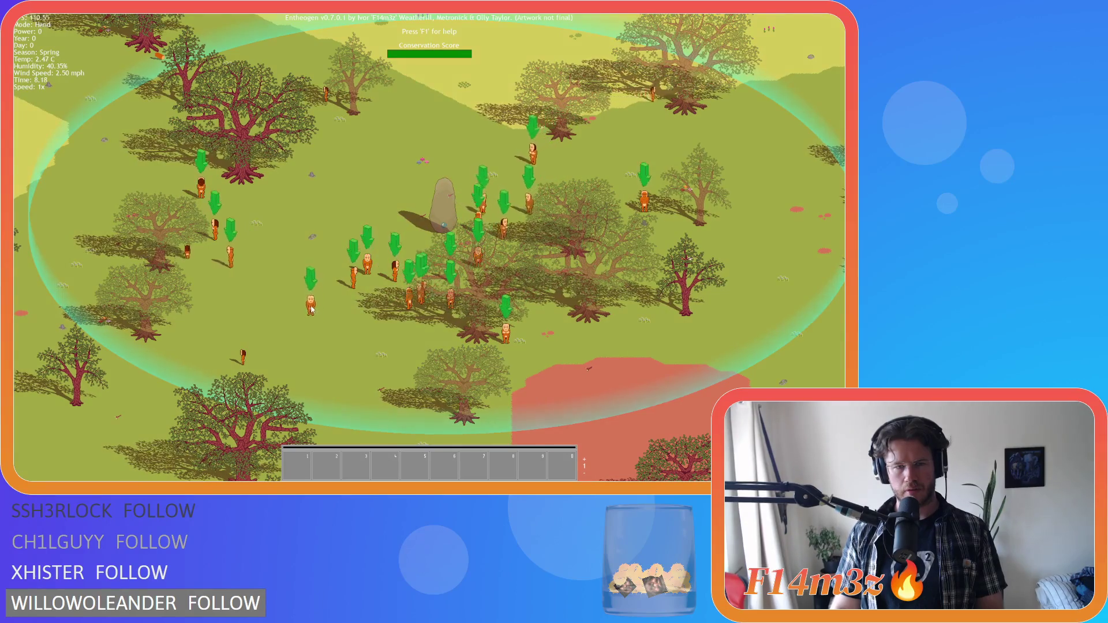
key(a)
key(s)
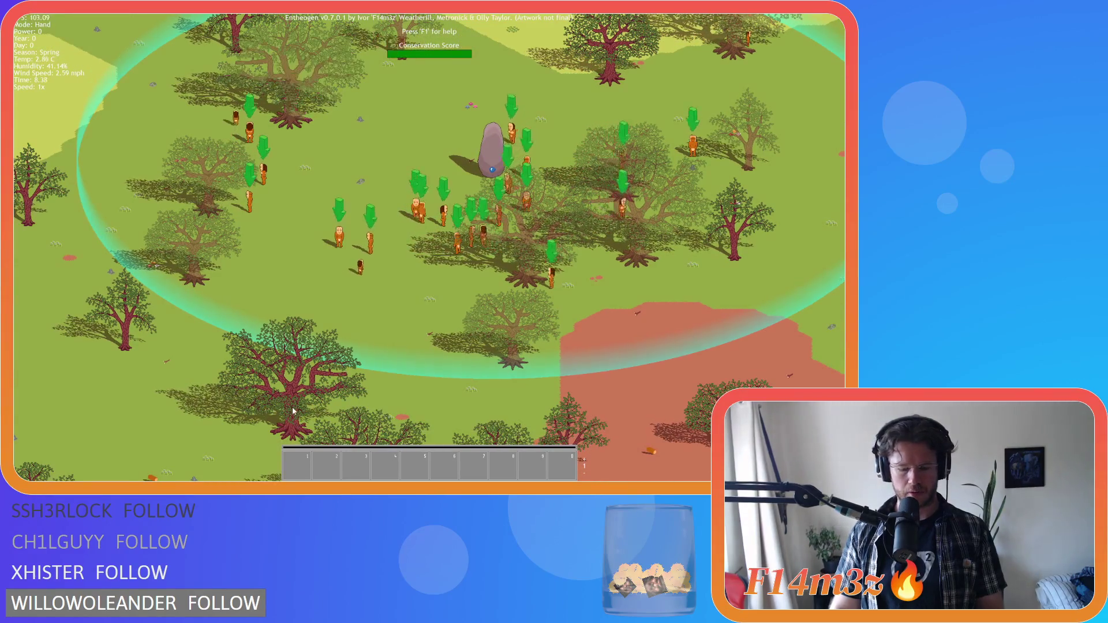
key(s)
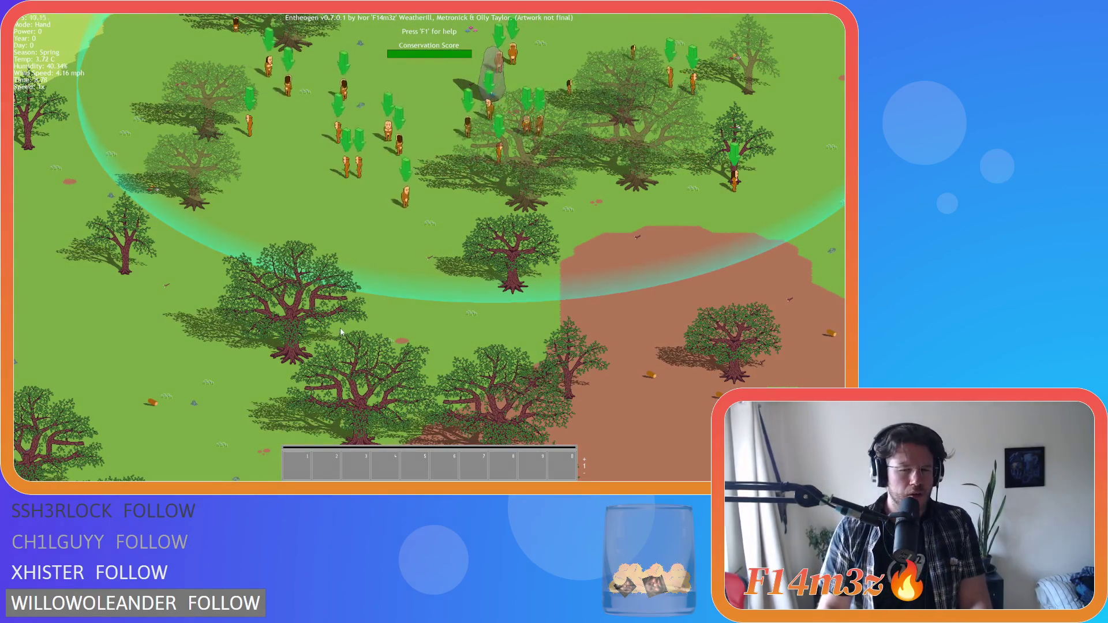
Toggle the hand in the first hotbar slot while panning the view.
key(1)
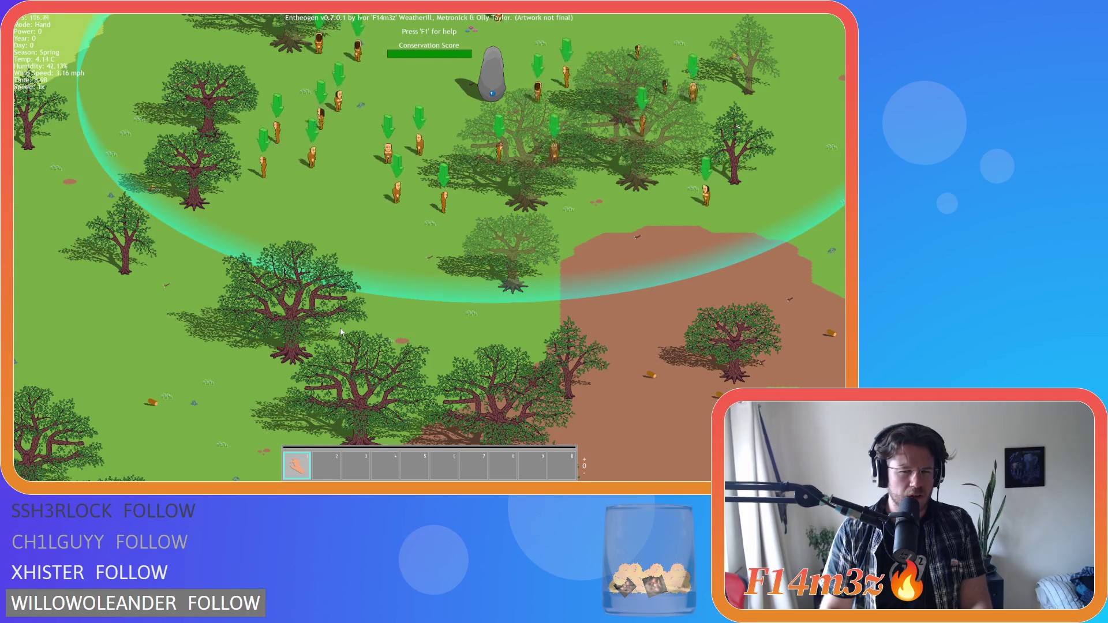
key(w)
key(d)
key(1)
key(1)
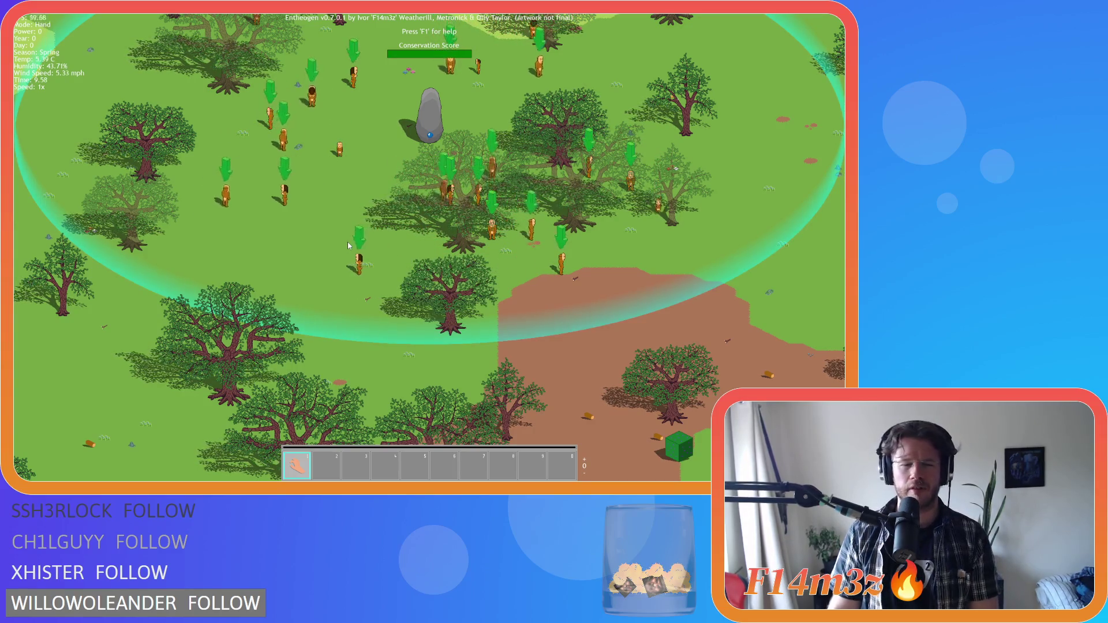
key(1)
key(1)
key(1)
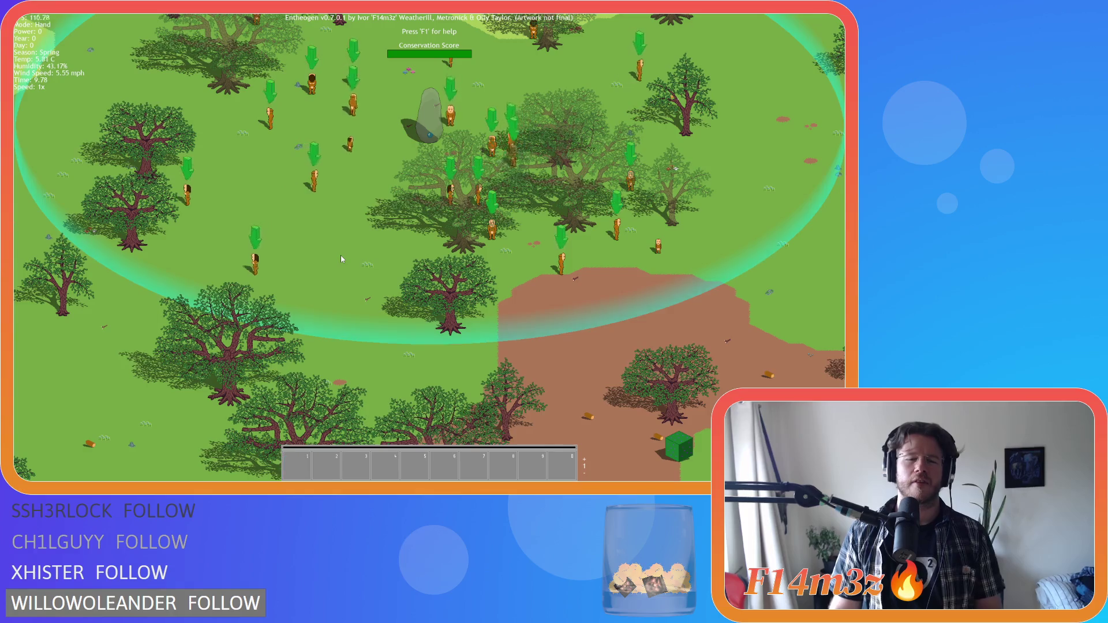
key(Down)
key(Left)
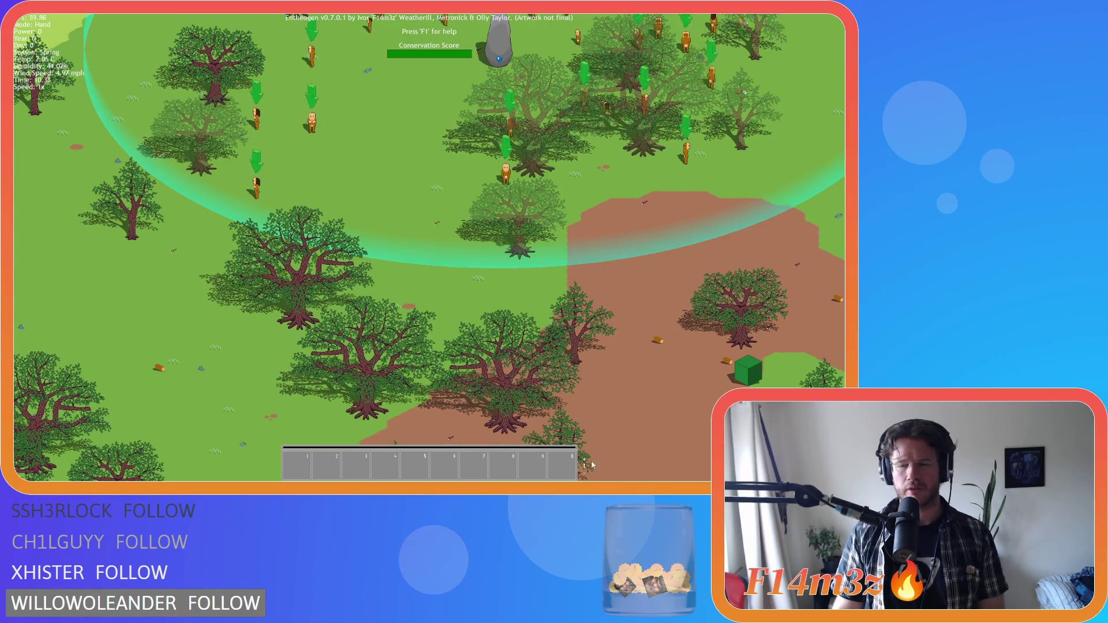
key(1)
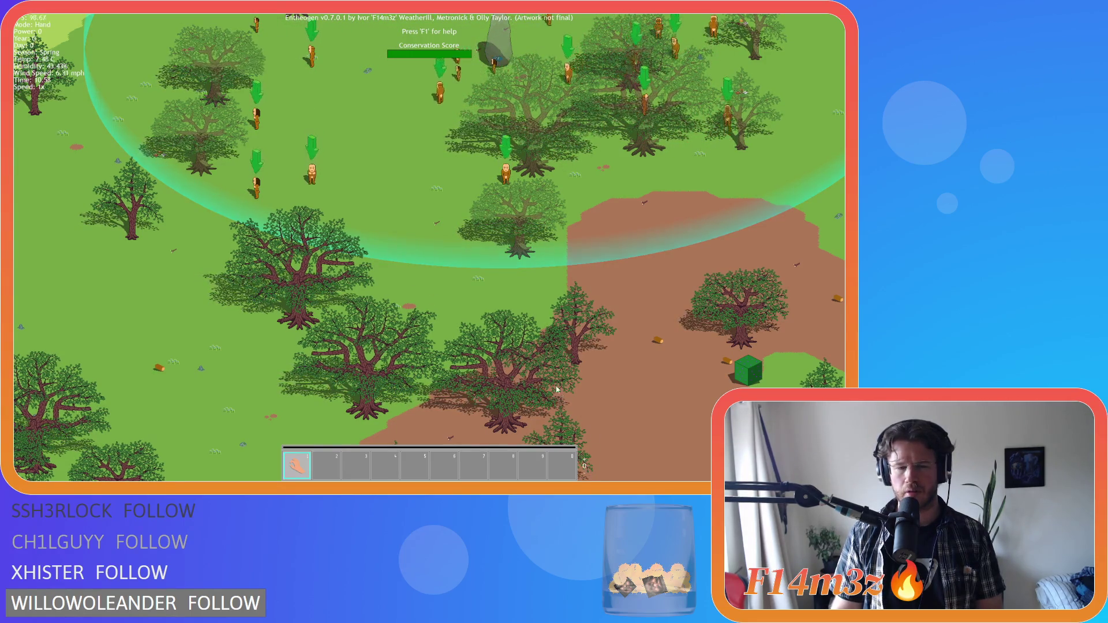
Place a Store, two Tents, a Drum and a Campfire, then bring up the quit prompt.
key(b)
click(127, 137)
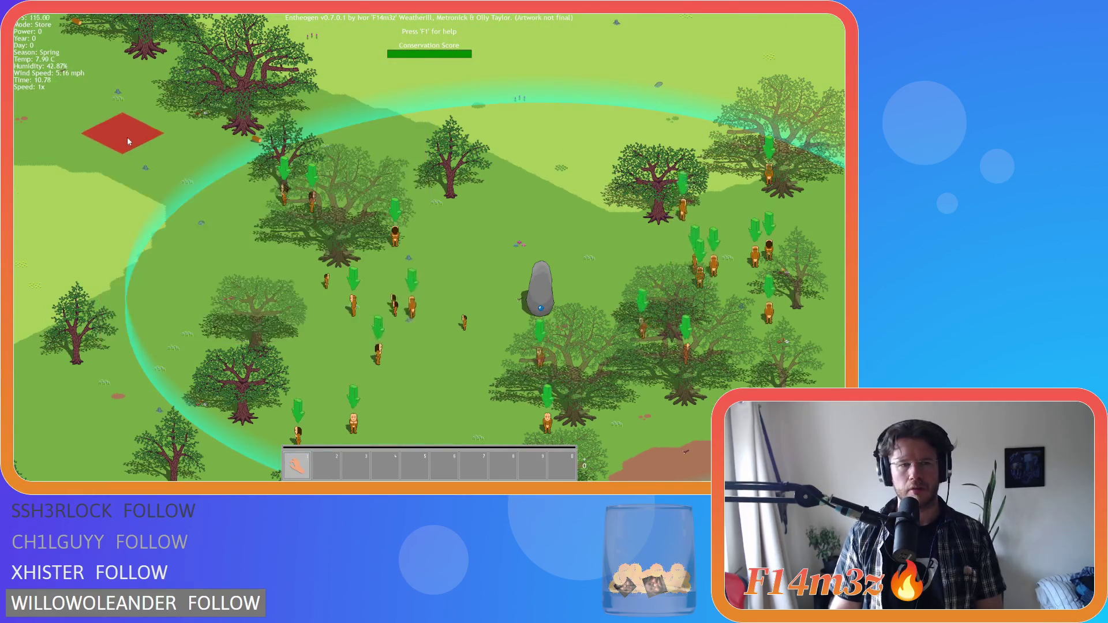
click(534, 195)
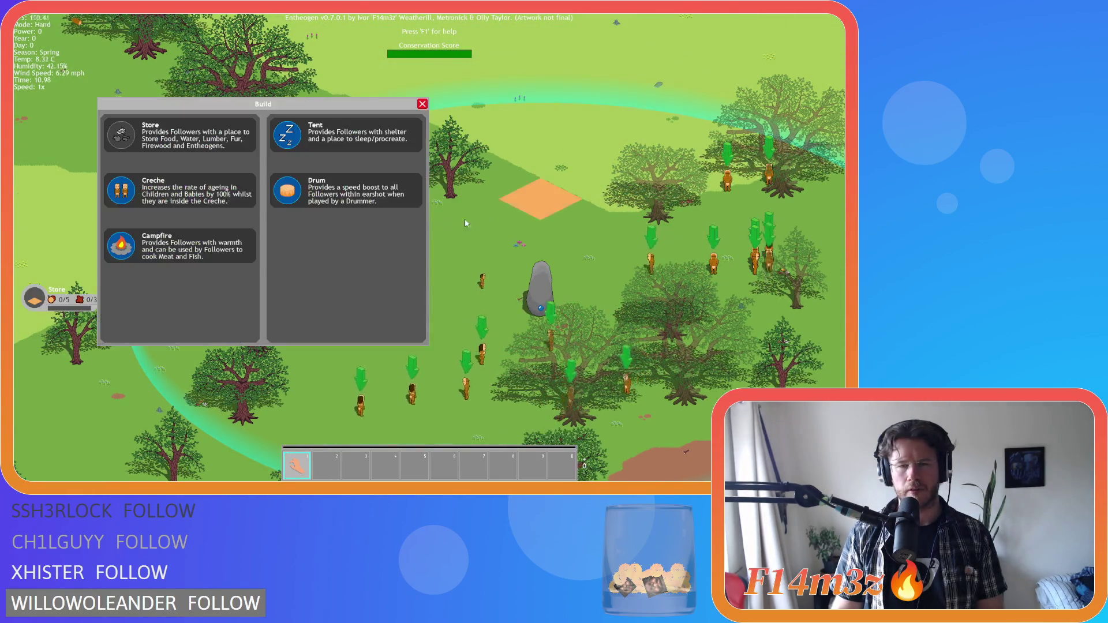
click(346, 135)
click(242, 240)
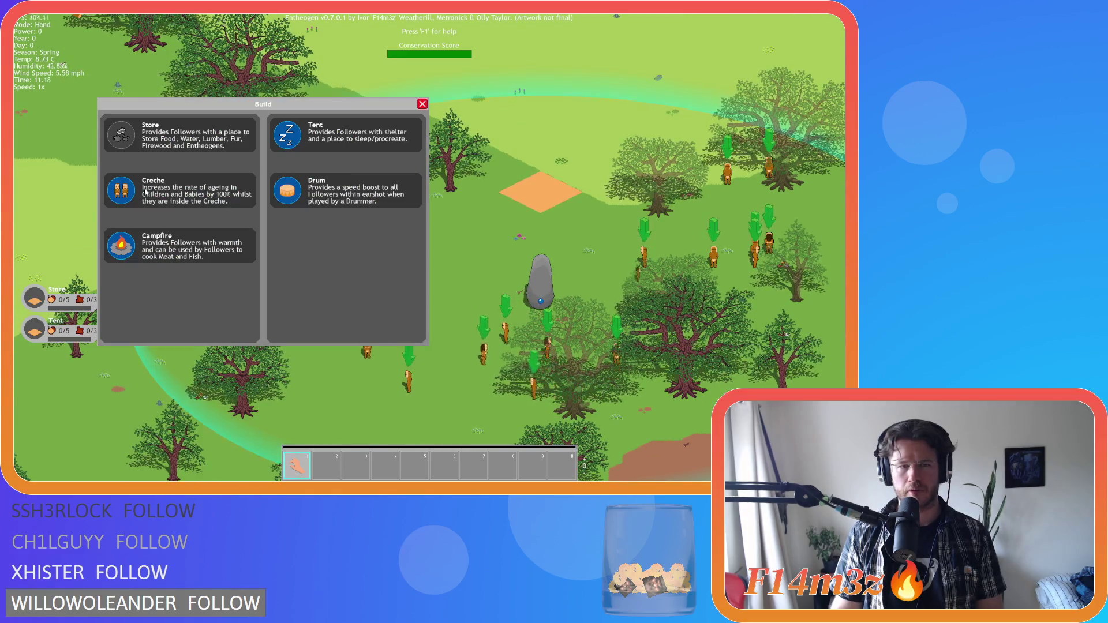
click(315, 136)
click(346, 317)
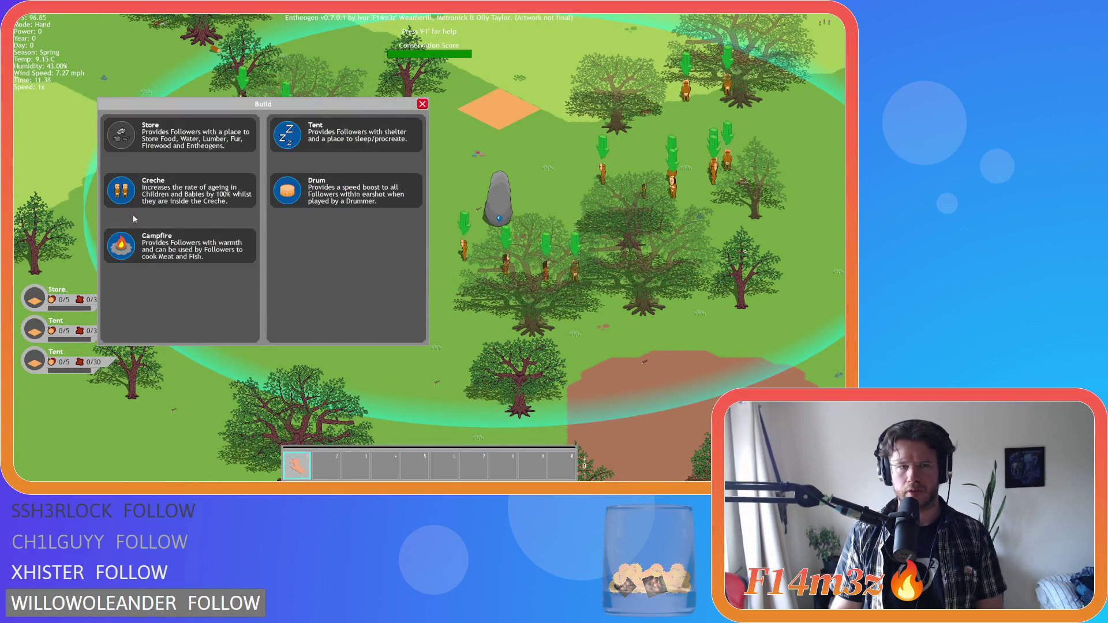
click(324, 191)
click(382, 229)
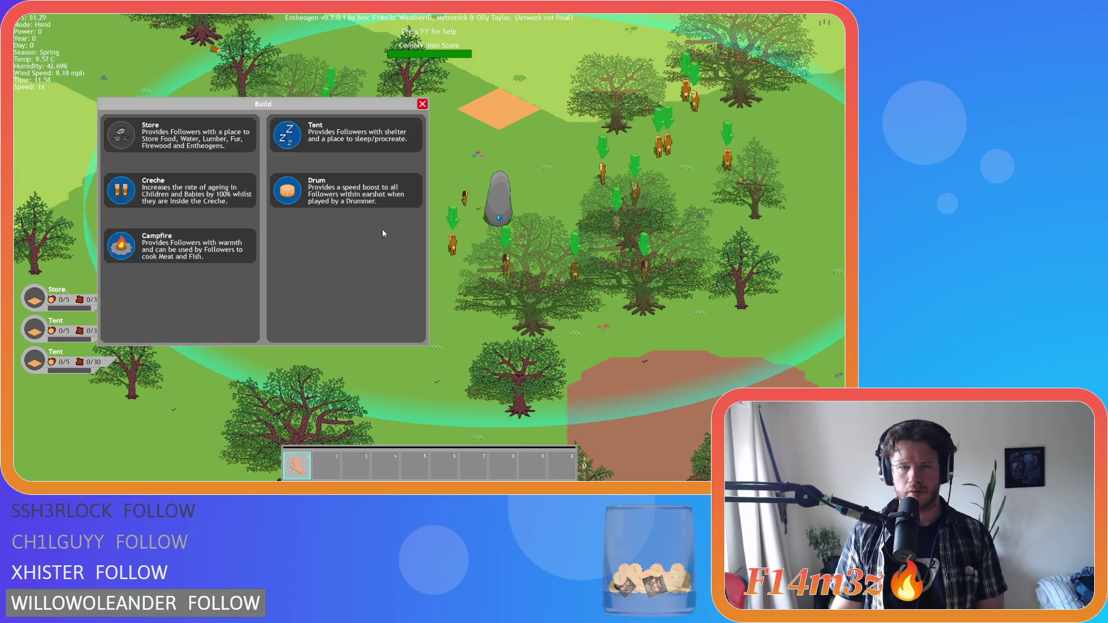
click(127, 245)
click(390, 173)
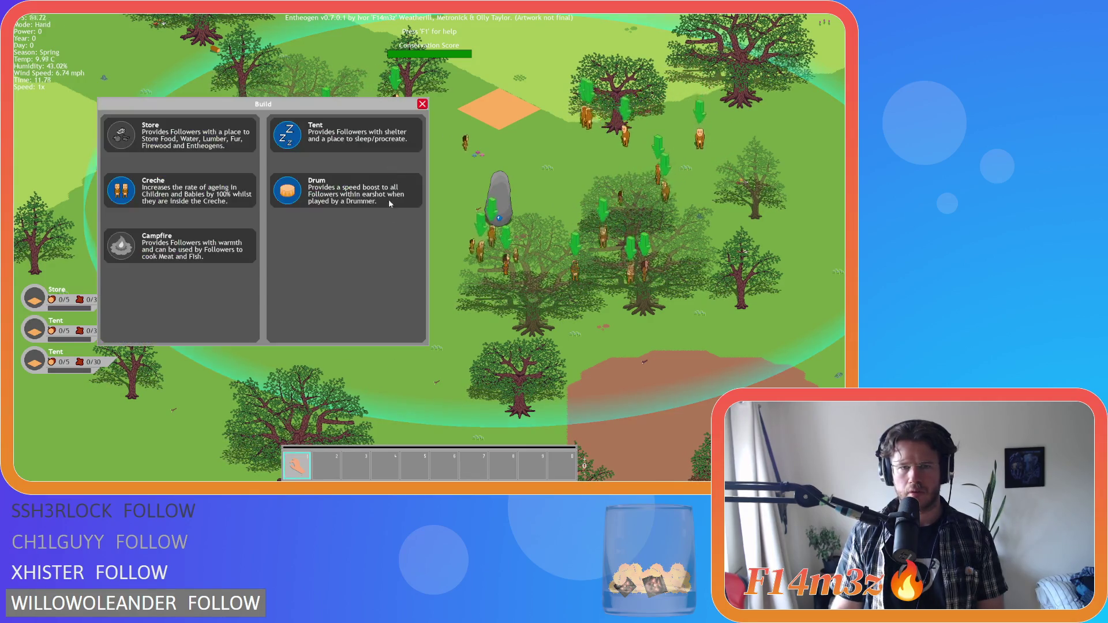
key(Escape)
key(Escape)
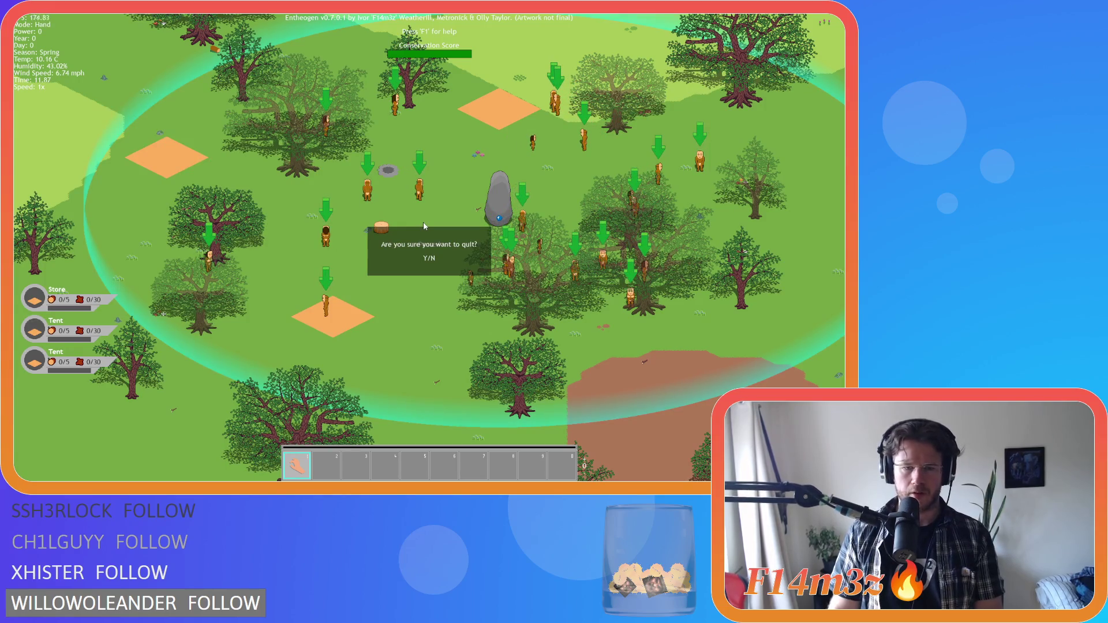
Quit to the main menu and load the most recent quicksave via Load Game.
key(n)
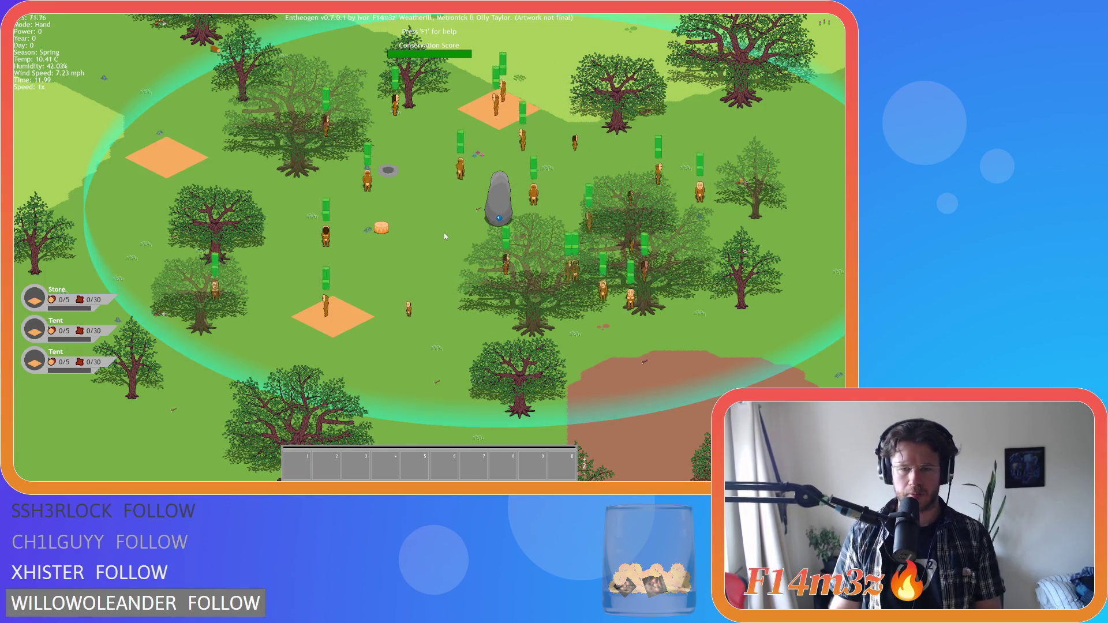
key(Escape)
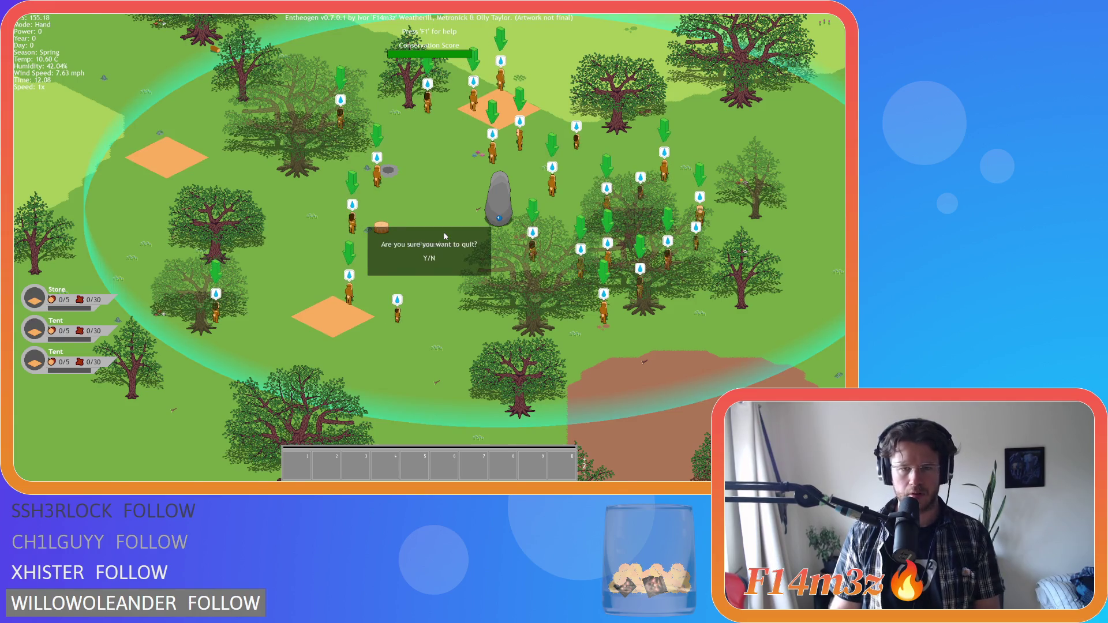
key(y)
key(Down)
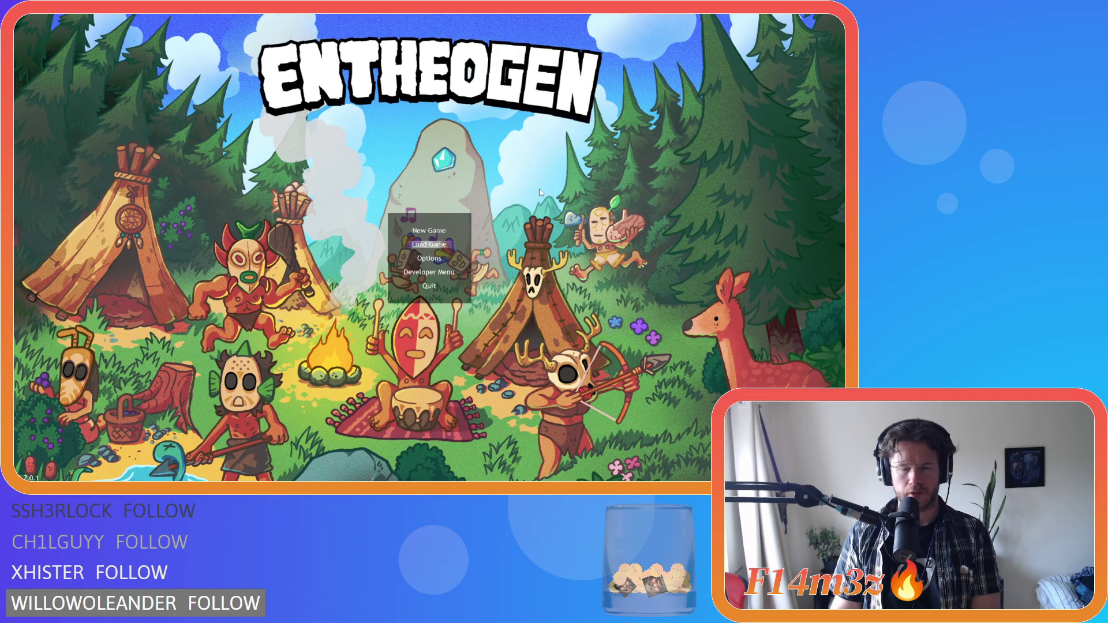
key(Return)
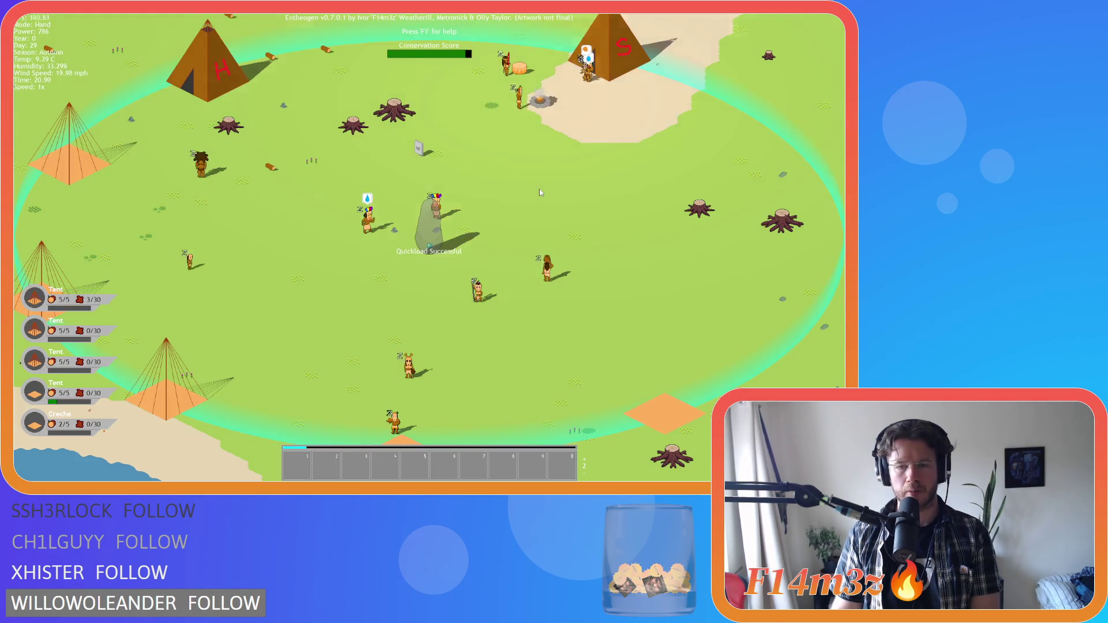
Quit the loaded game to the title screen and close it with Alt+F4.
key(Escape)
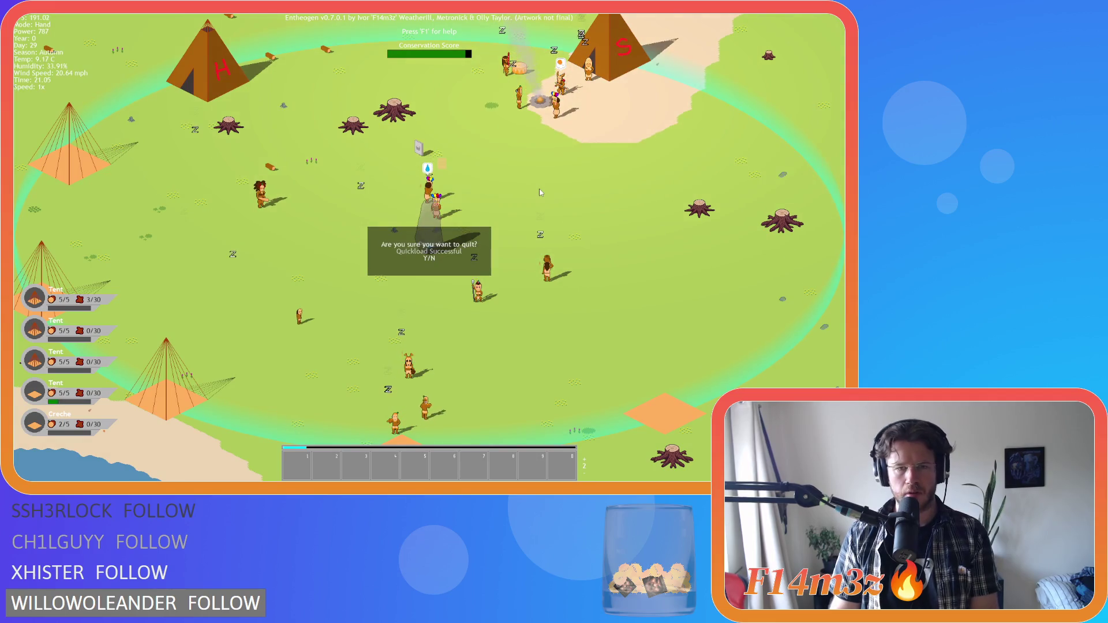
key(y)
key(Return)
key(Return)
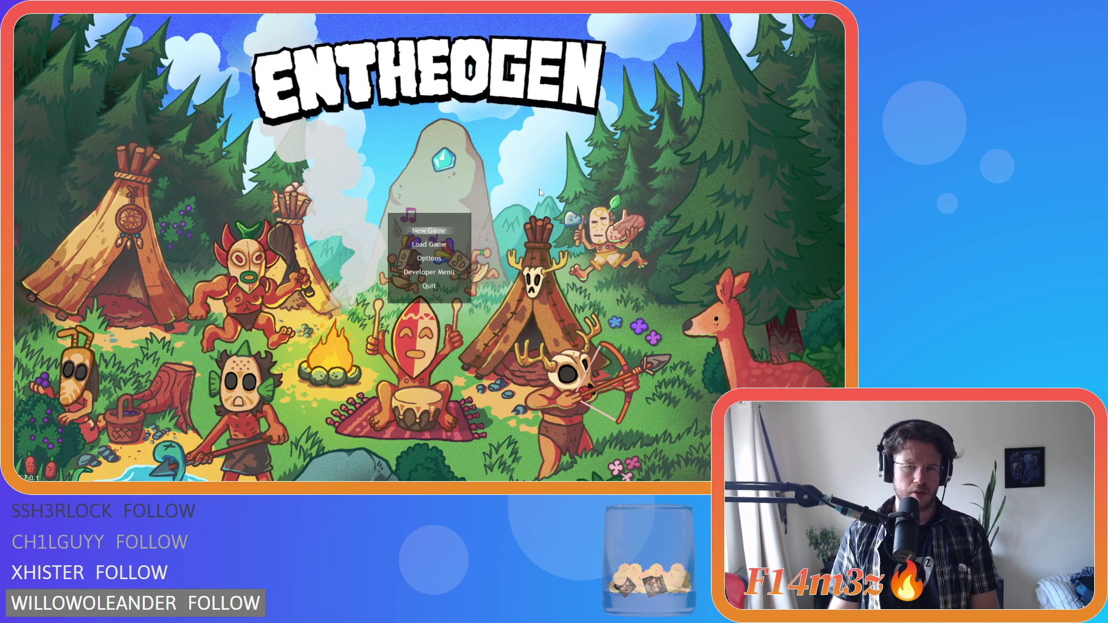
key(alt+F4)
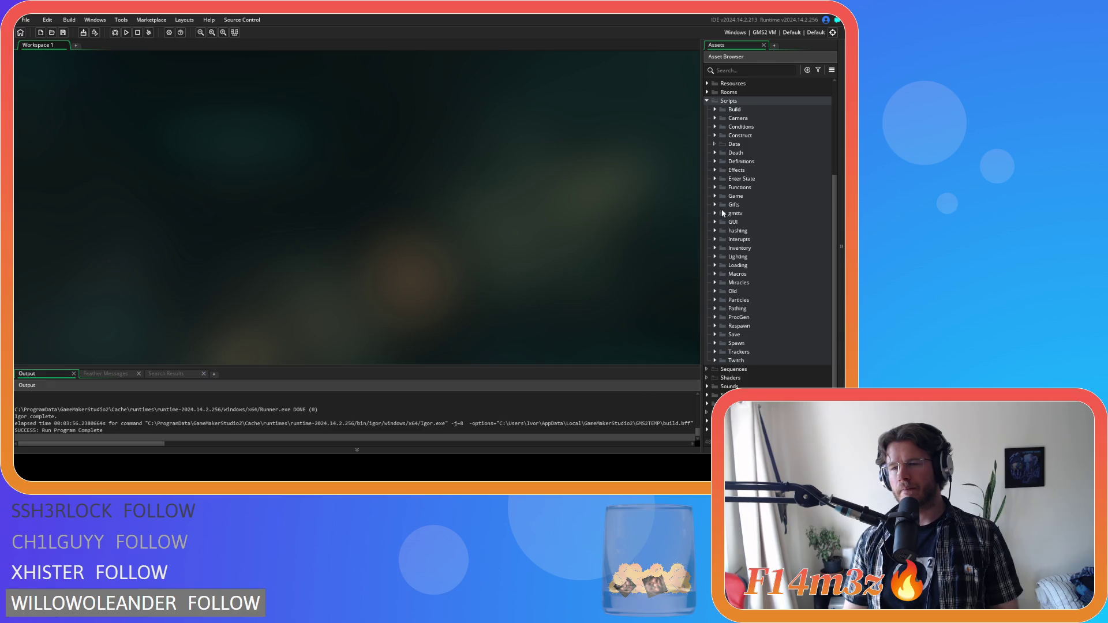
Collapse Scripts and open the ob_save object from Objects > Save.
scroll(718, 220, up, 2)
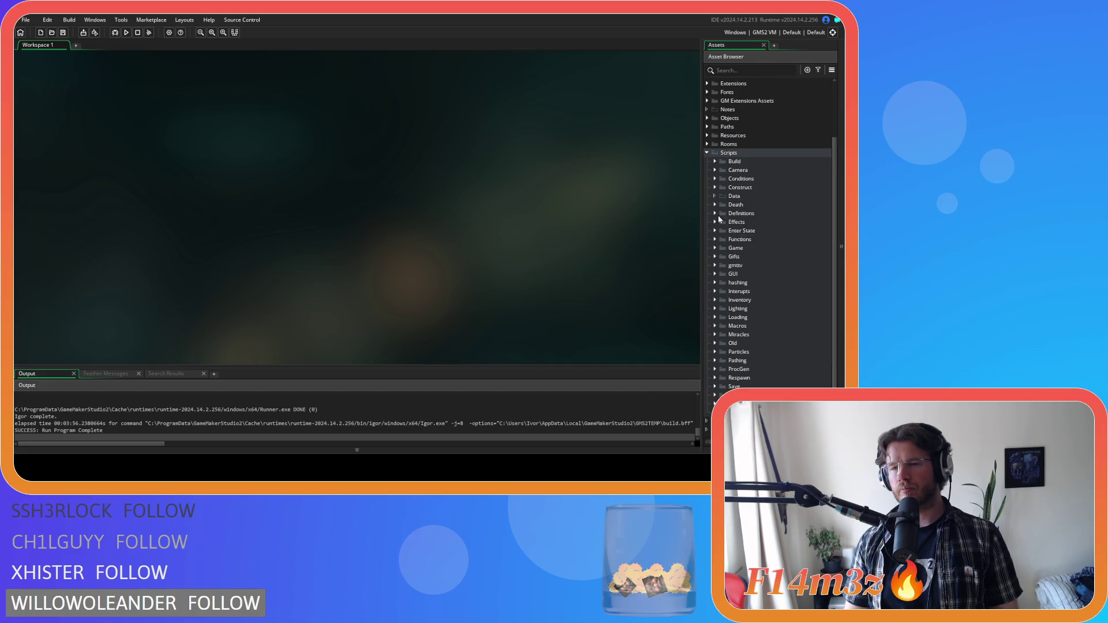
click(707, 153)
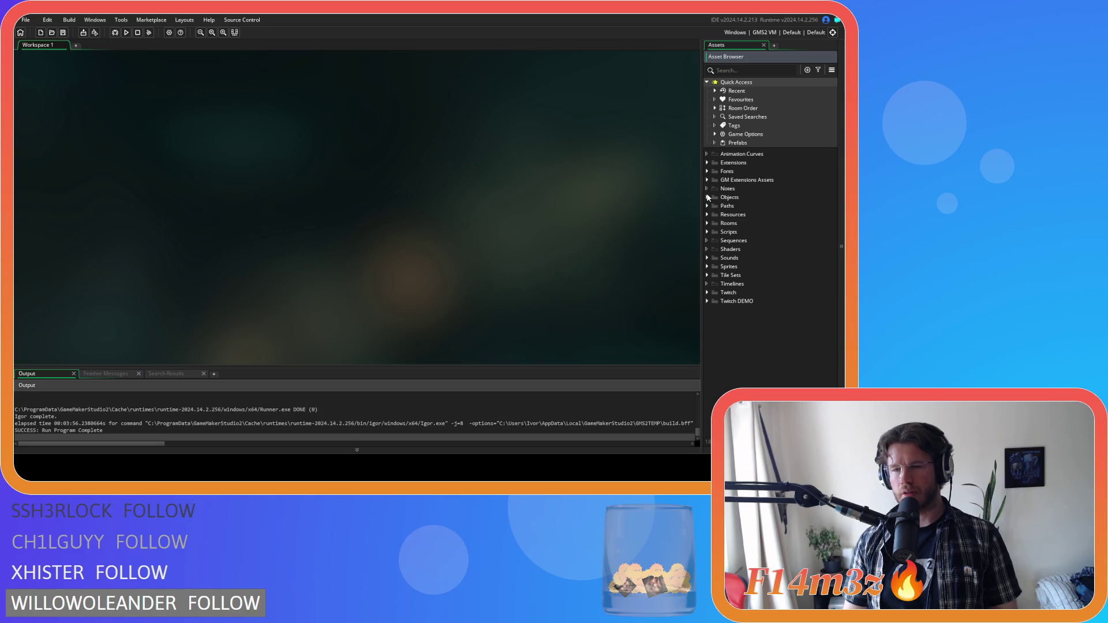
click(707, 197)
double_click(725, 318)
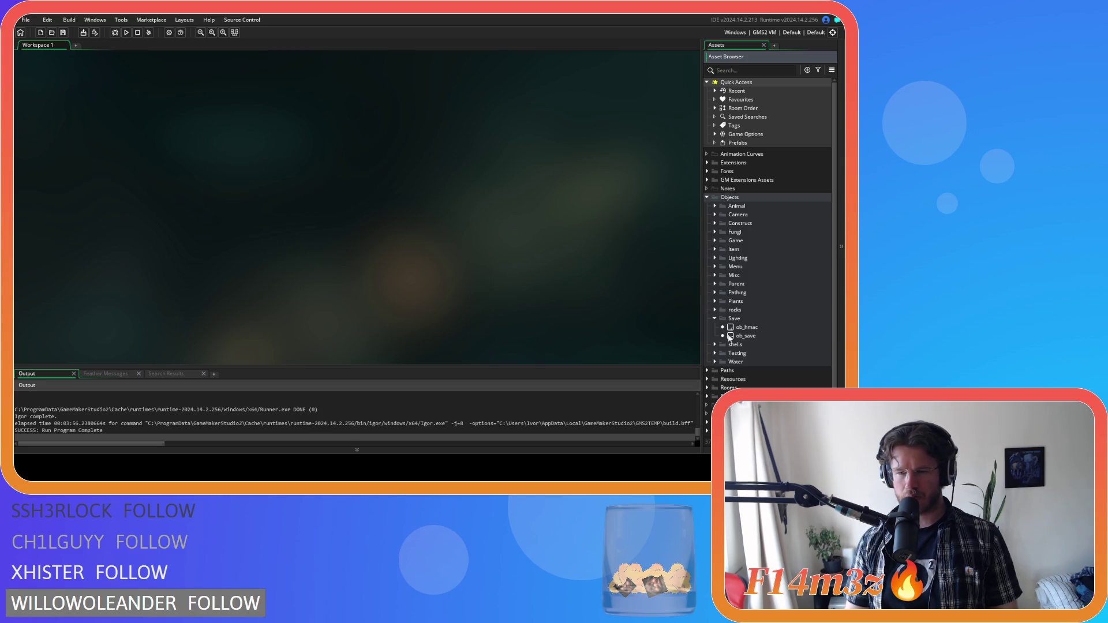
double_click(745, 336)
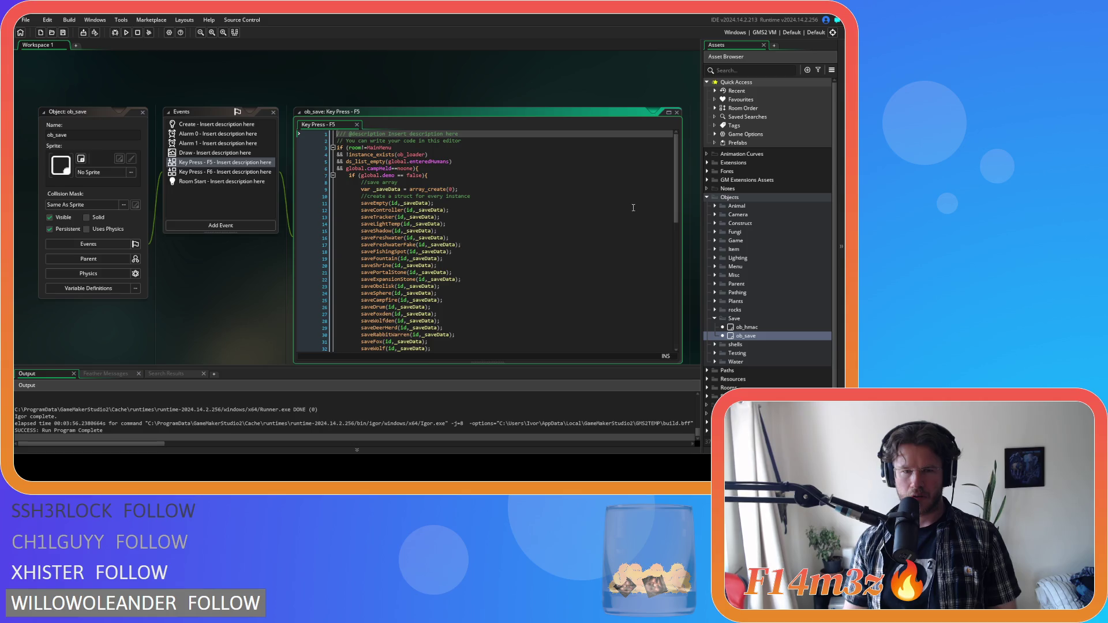
Scroll through ob_save's Key Press - F5 code that builds the _saveData array.
scroll(633, 208, down, 9)
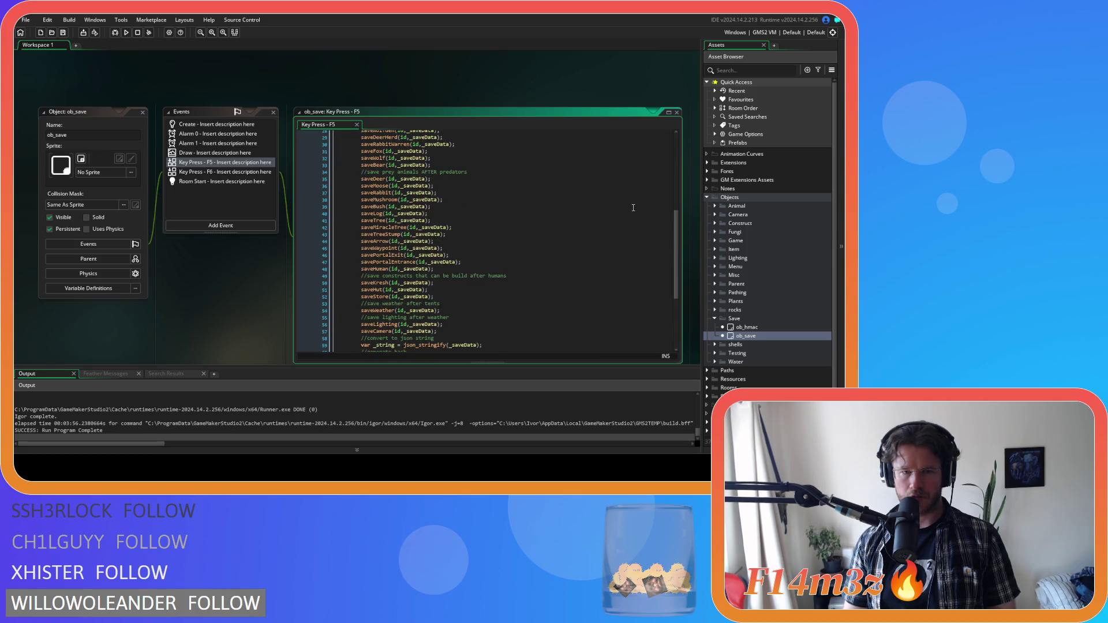
scroll(633, 208, up, 9)
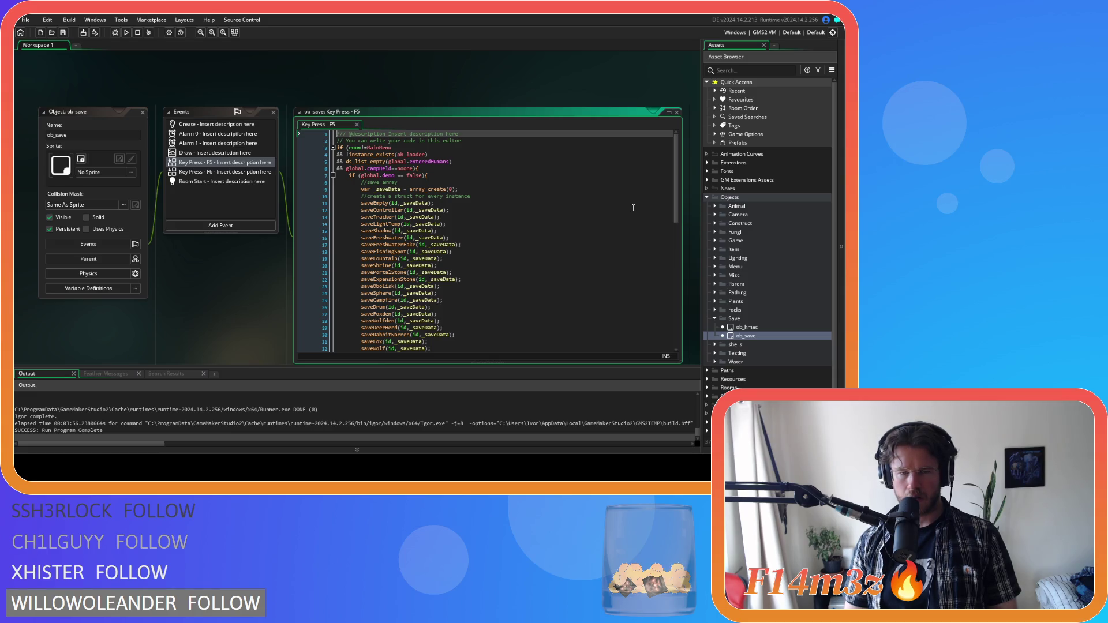
scroll(633, 208, down, 5)
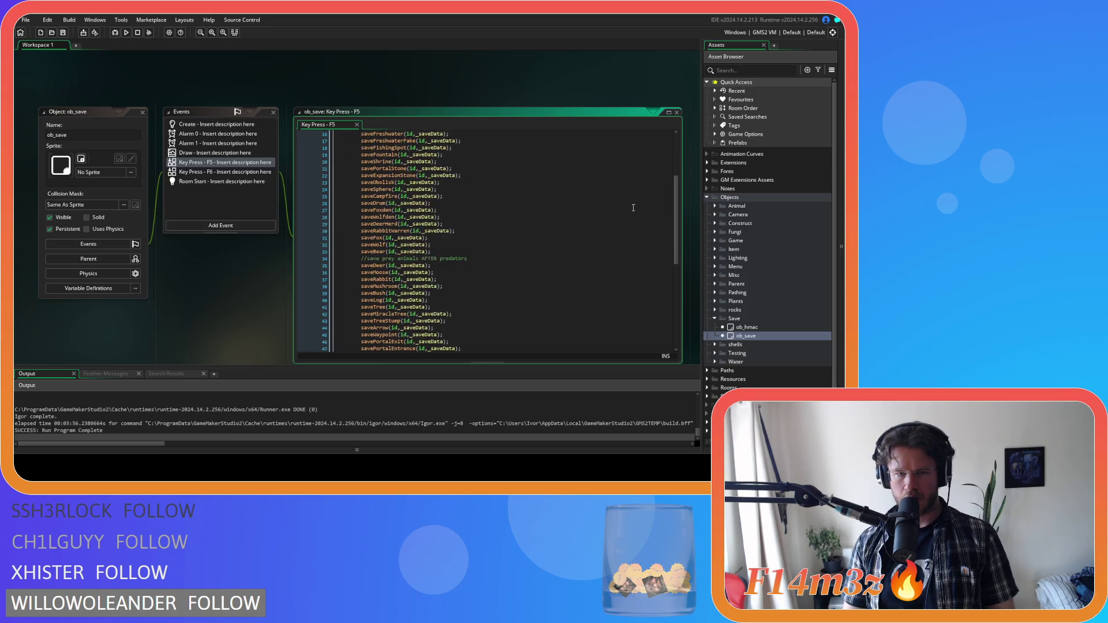
scroll(633, 208, down, 4)
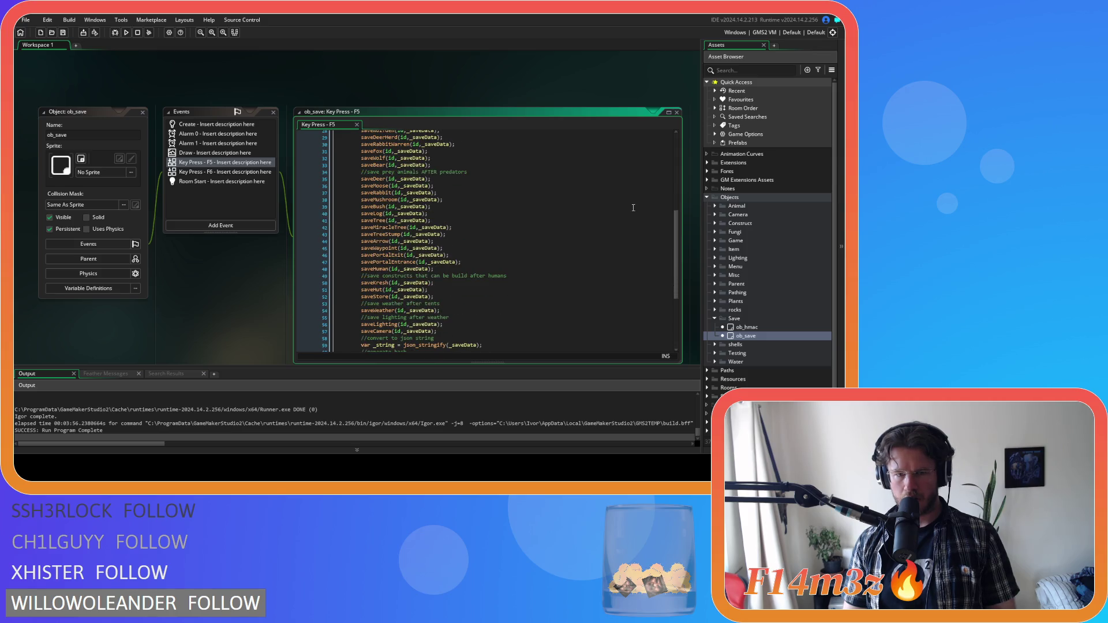
scroll(633, 208, down, 1)
scroll(633, 208, up, 7)
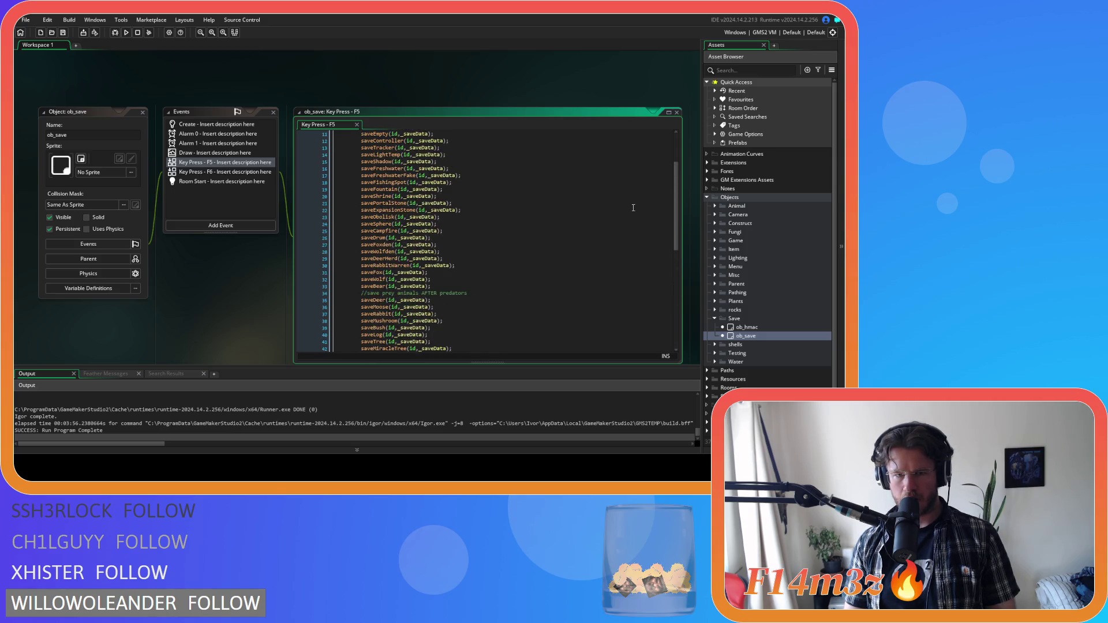
scroll(633, 208, up, 2)
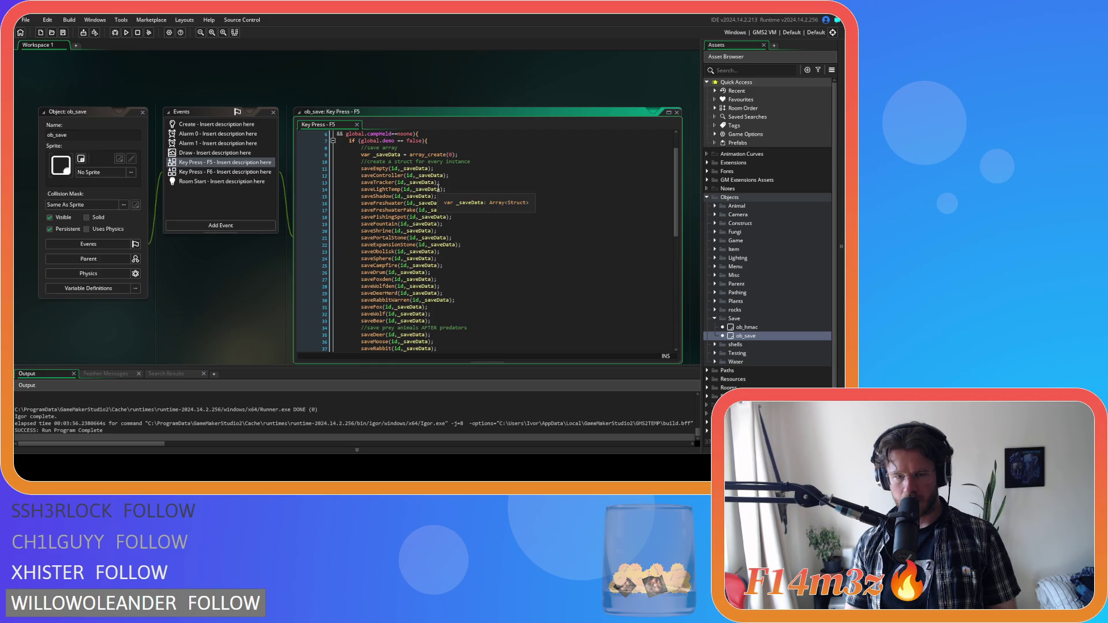
scroll(438, 188, down, 6)
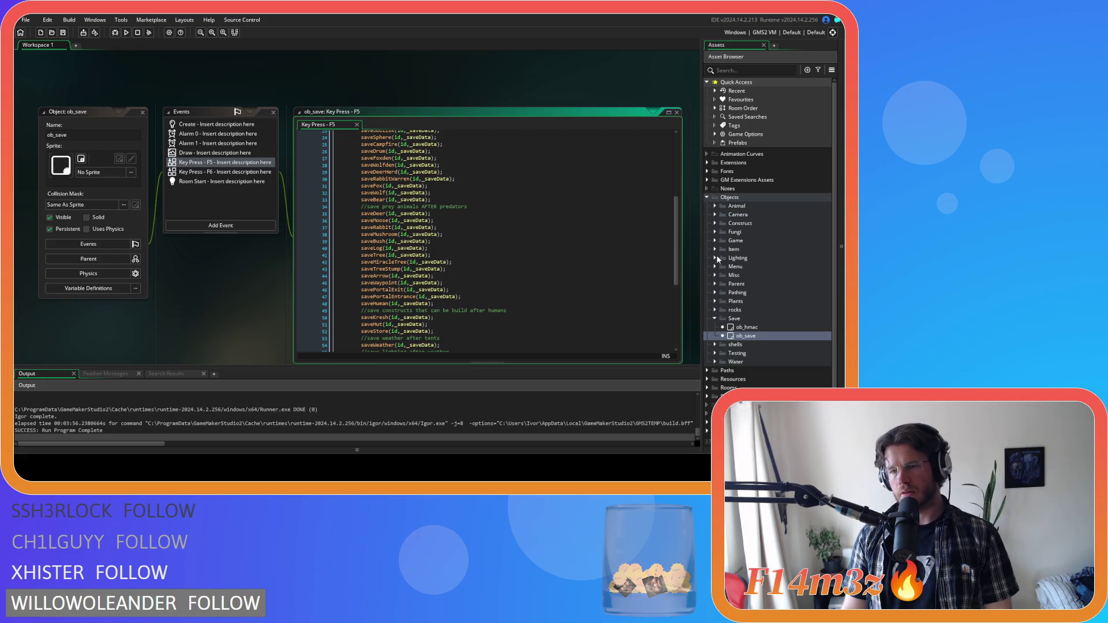
click(716, 240)
Open ob_gui and select the global.hotbarPage = 0 line in its Create event.
click(738, 266)
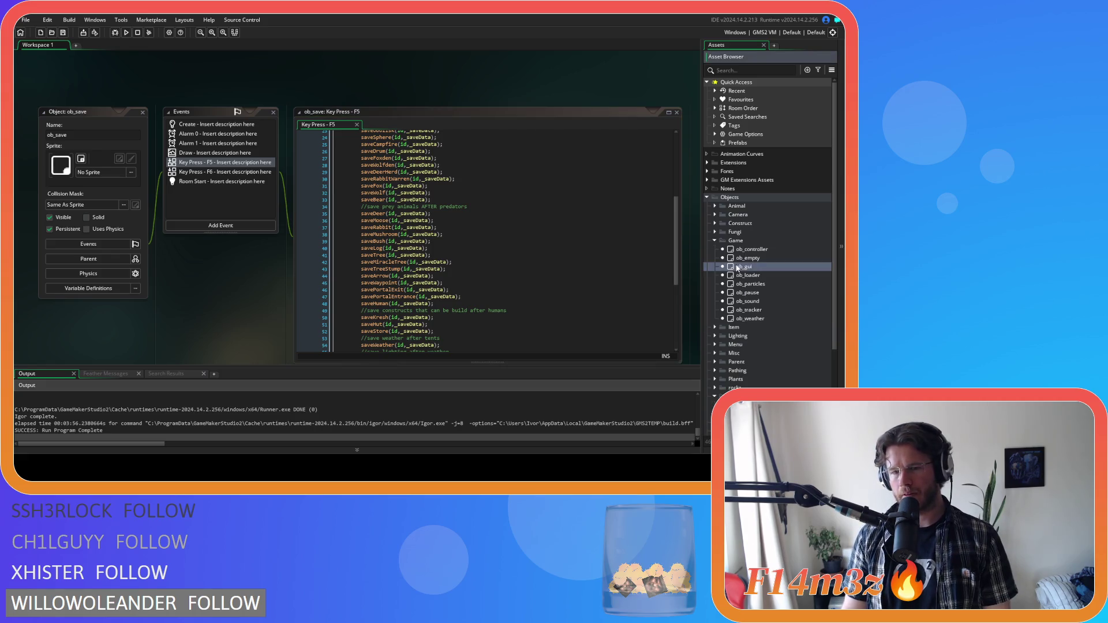
double_click(737, 266)
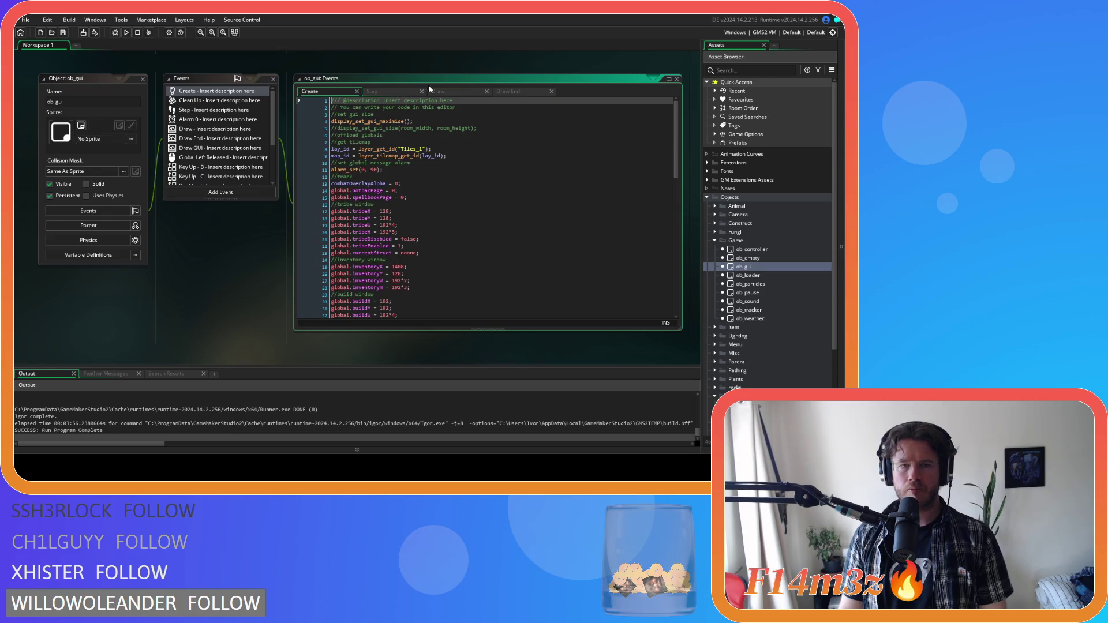
scroll(503, 193, down, 2)
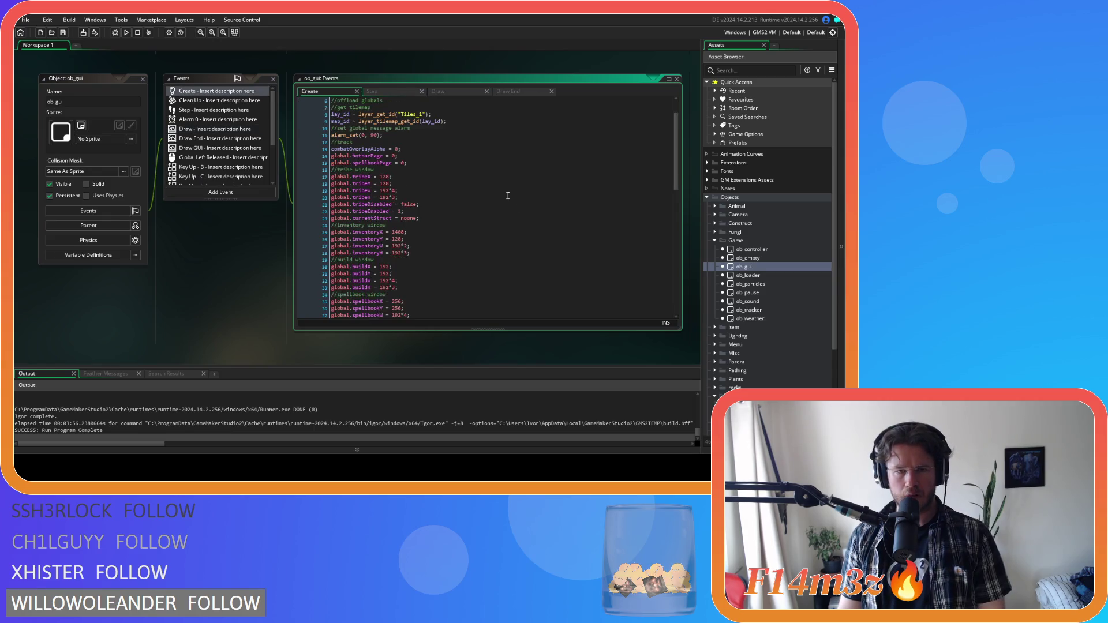
mouse_move(352, 156)
mouse_down()
mouse_move(475, 160)
mouse_move(327, 161)
mouse_up()
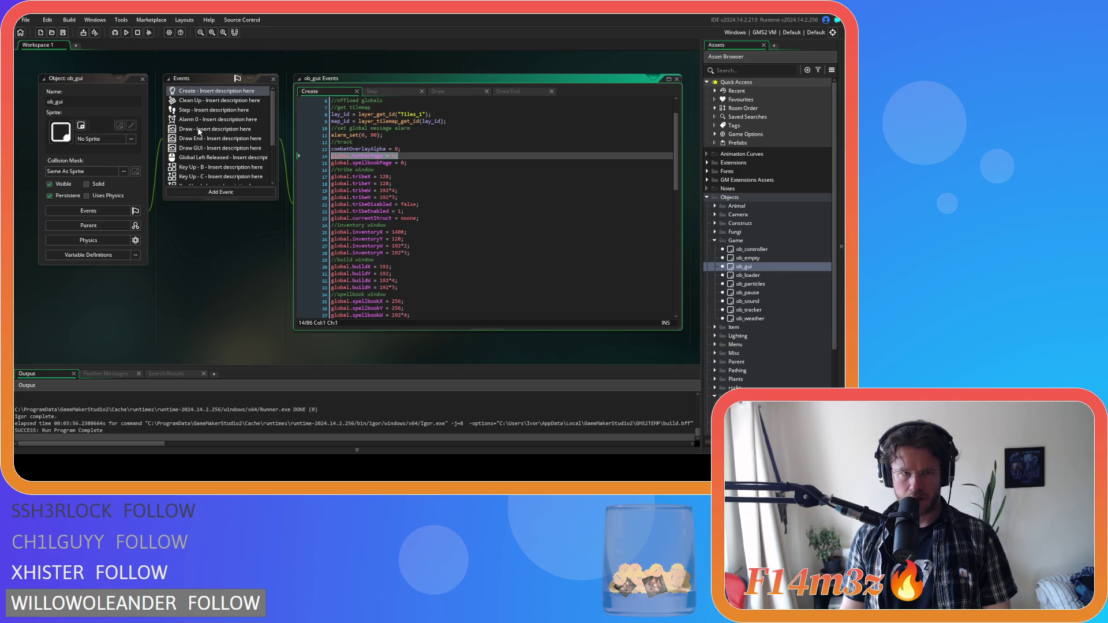
Inspect the drawHotbar(id); call on line 218 of the Draw GUI event.
double_click(197, 148)
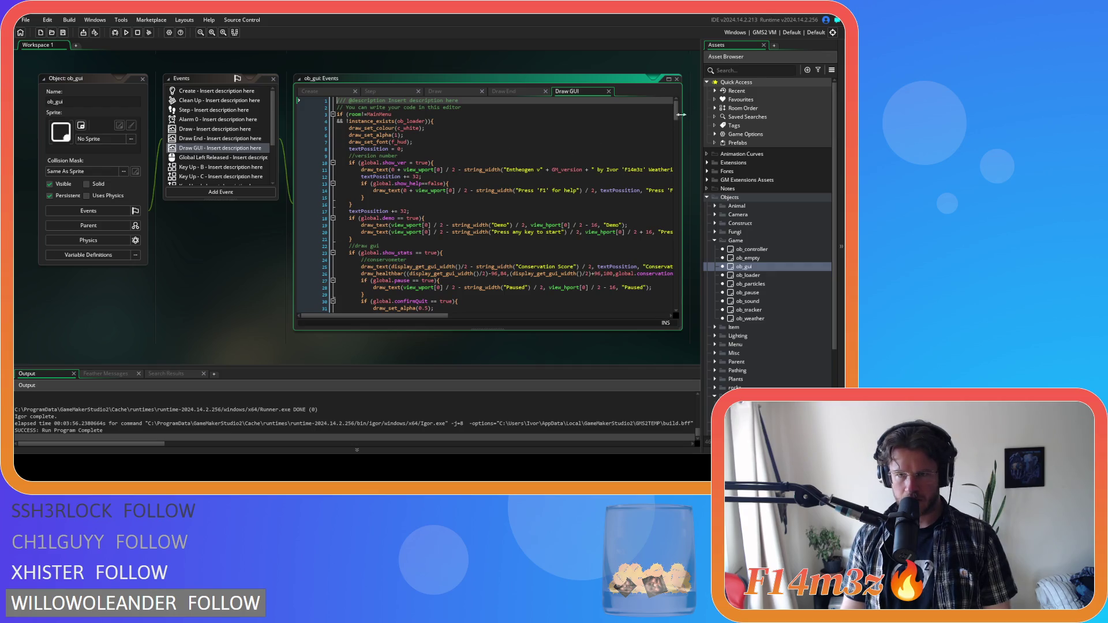
drag(677, 112, 679, 241)
drag(407, 194, 348, 201)
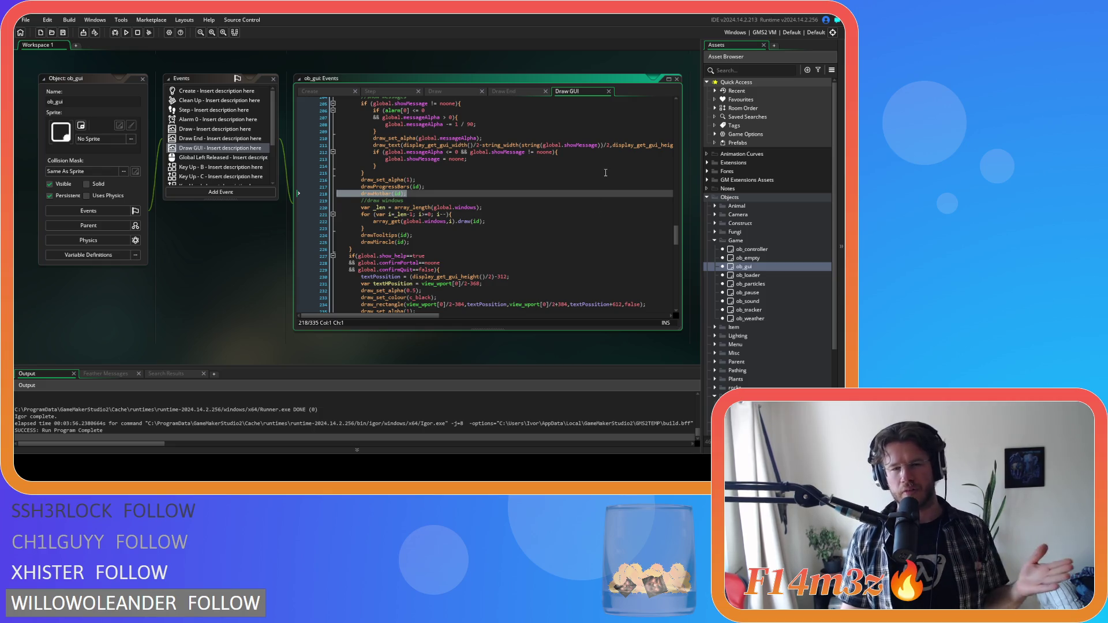
click(518, 190)
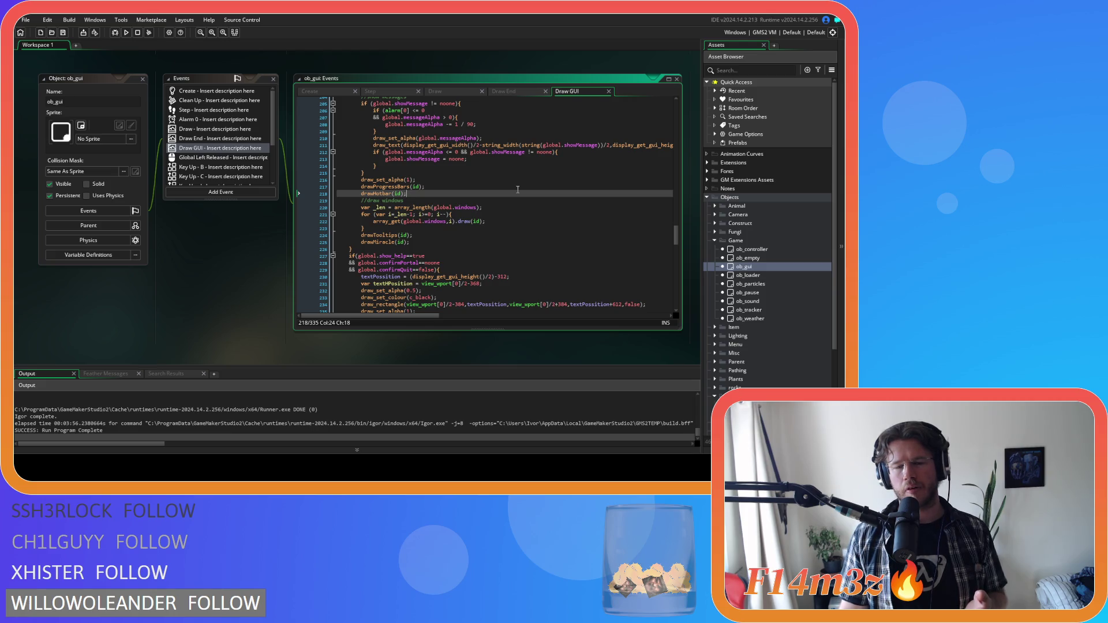
Copy the global.hotbarPage = 0; line from line 14 of the Create event.
scroll(479, 184, up, 1)
middle_click(404, 157)
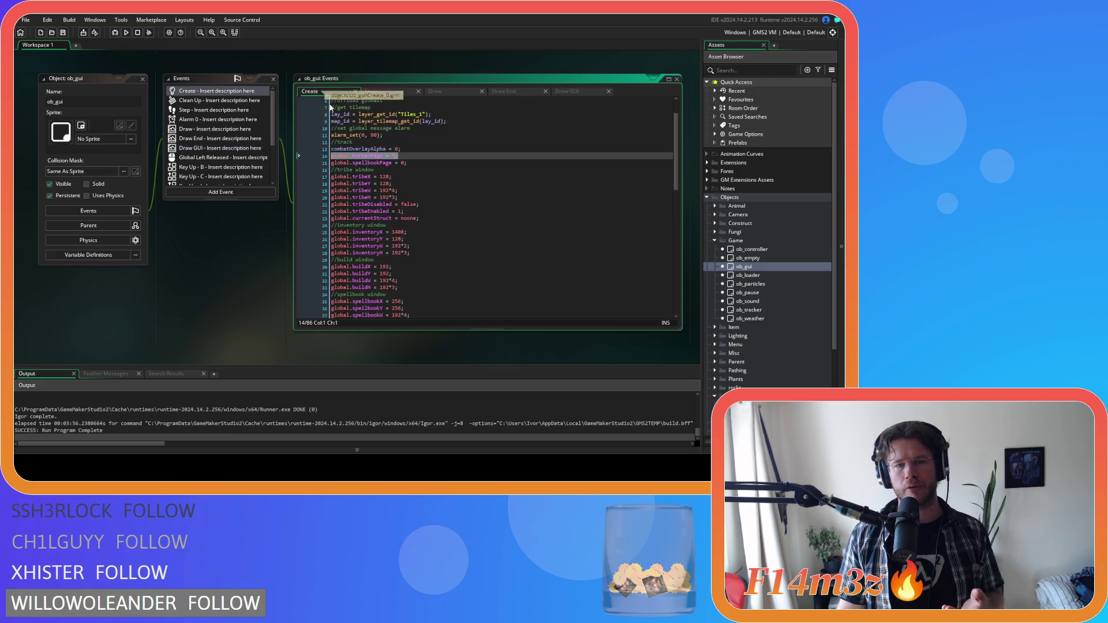
right_click(347, 156)
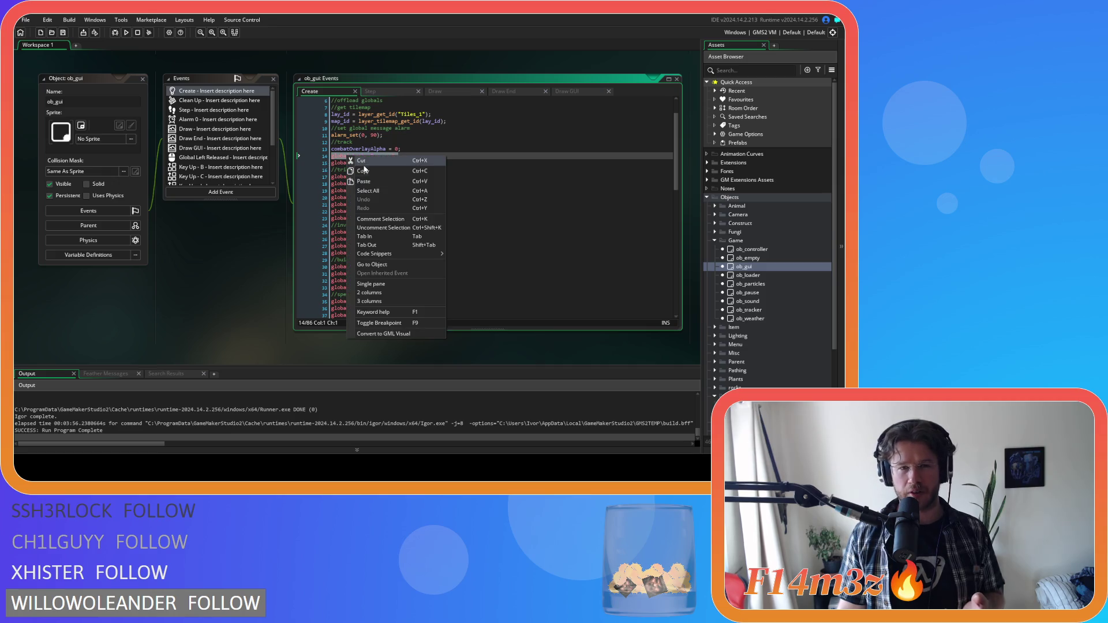
click(369, 172)
click(405, 156)
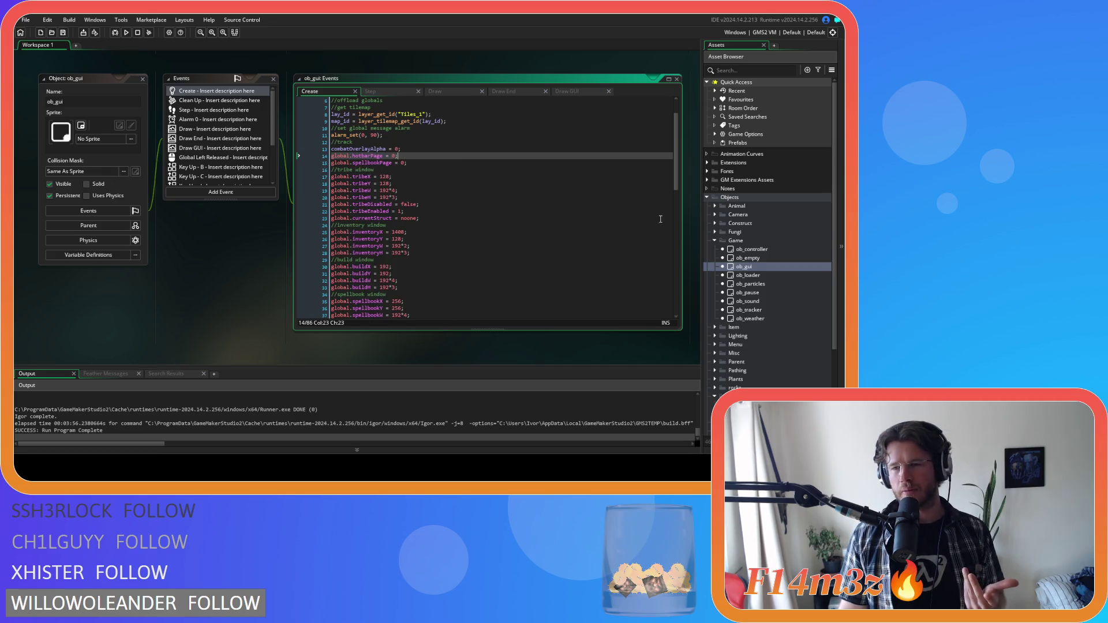
double_click(751, 250)
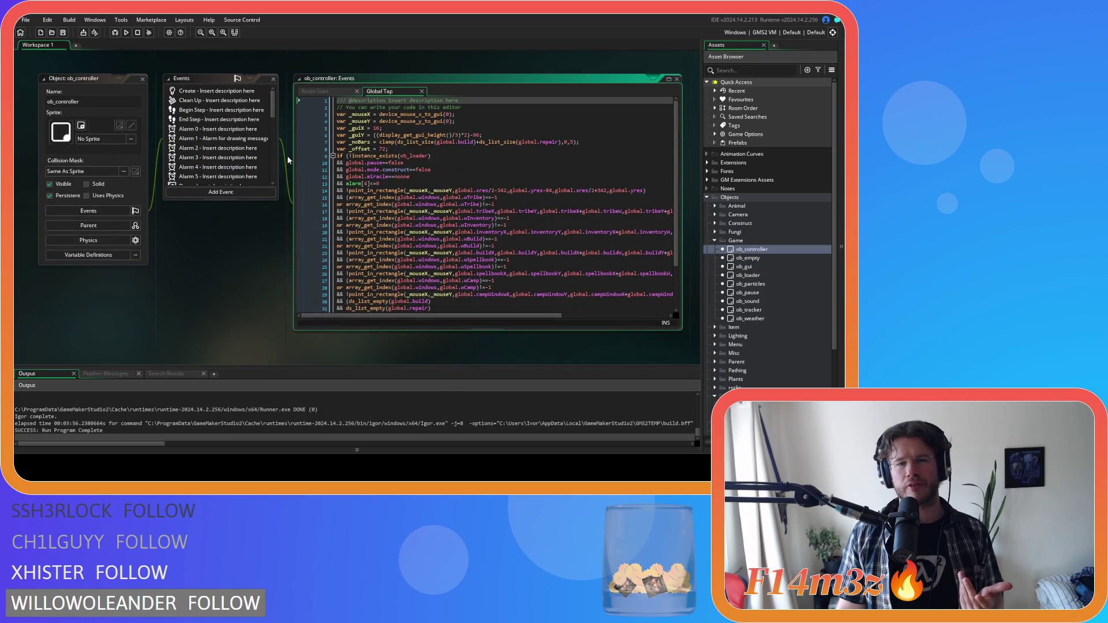
scroll(520, 213, down, 3)
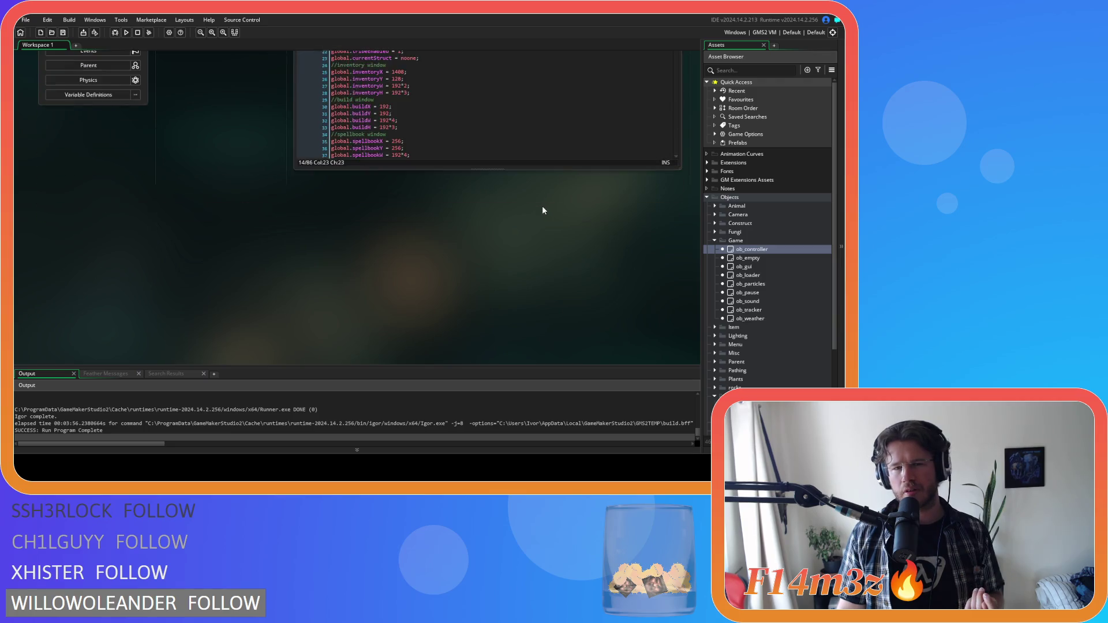
scroll(269, 245, up, 6)
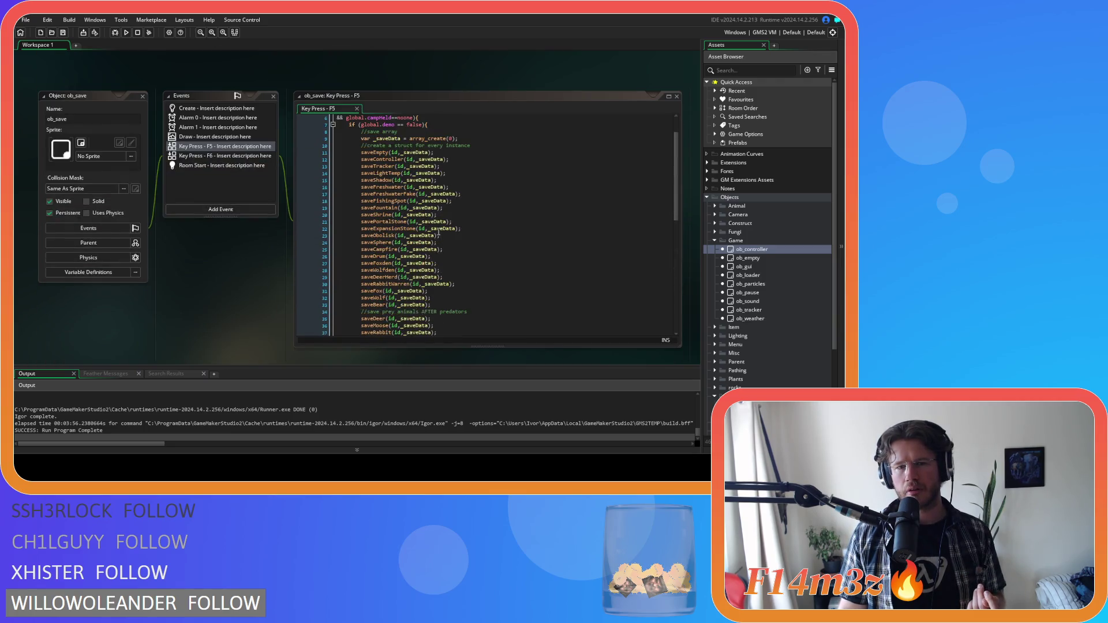
middle_click(375, 159)
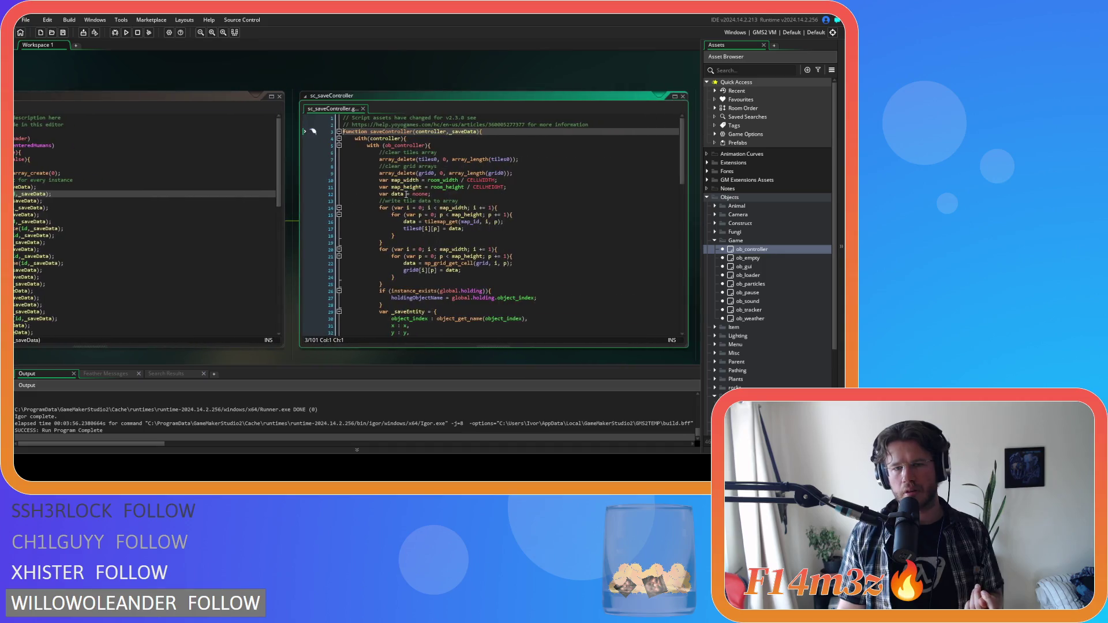
scroll(407, 195, down, 10)
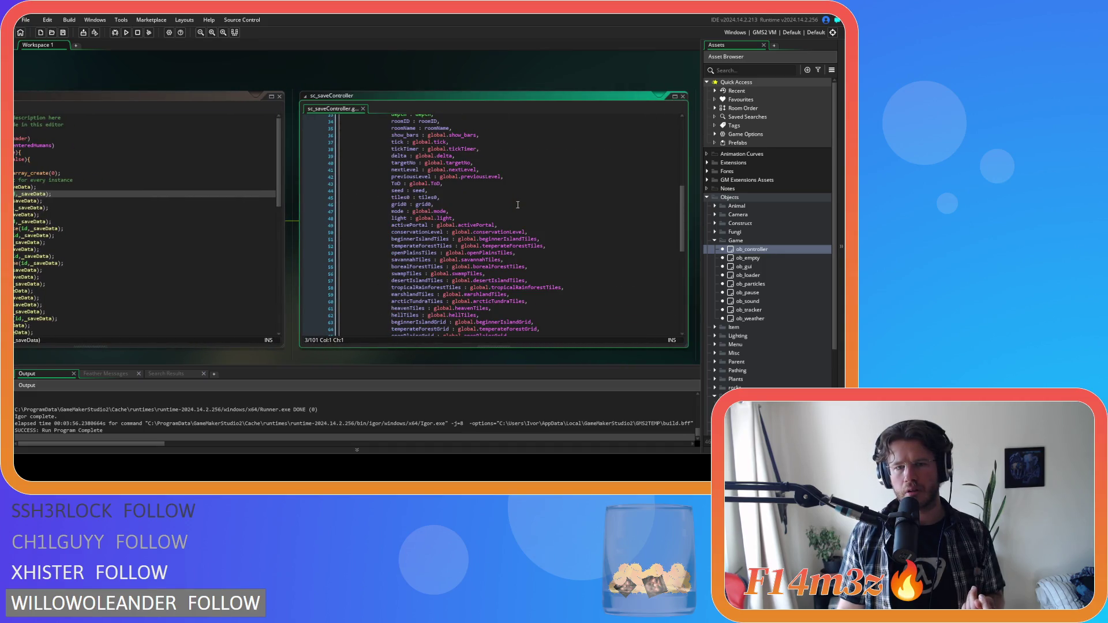
scroll(518, 205, down, 12)
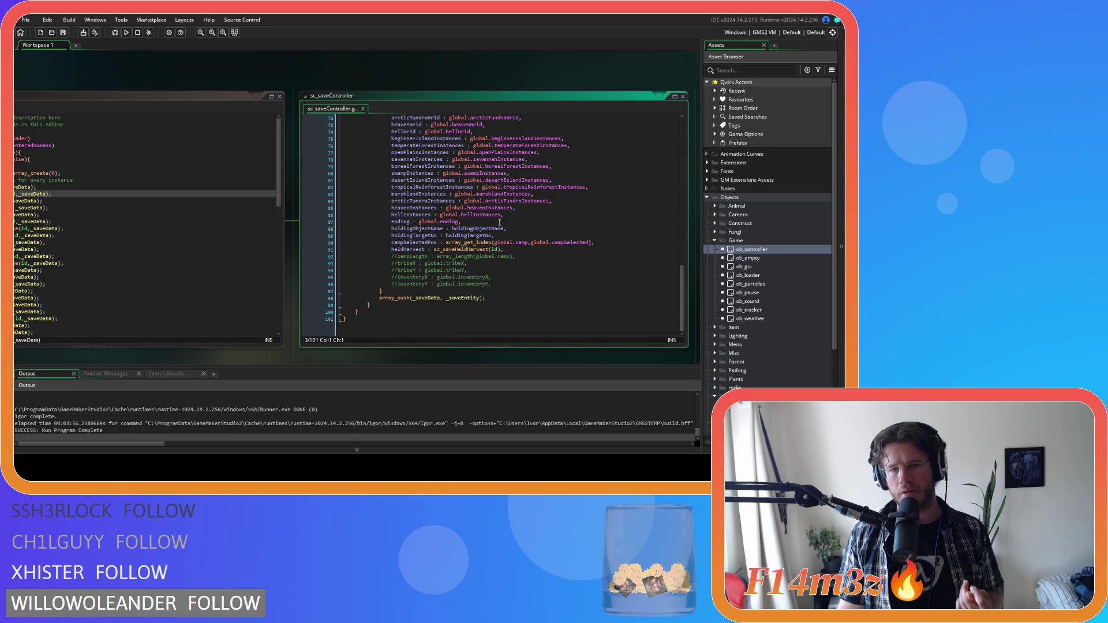
scroll(509, 224, up, 17)
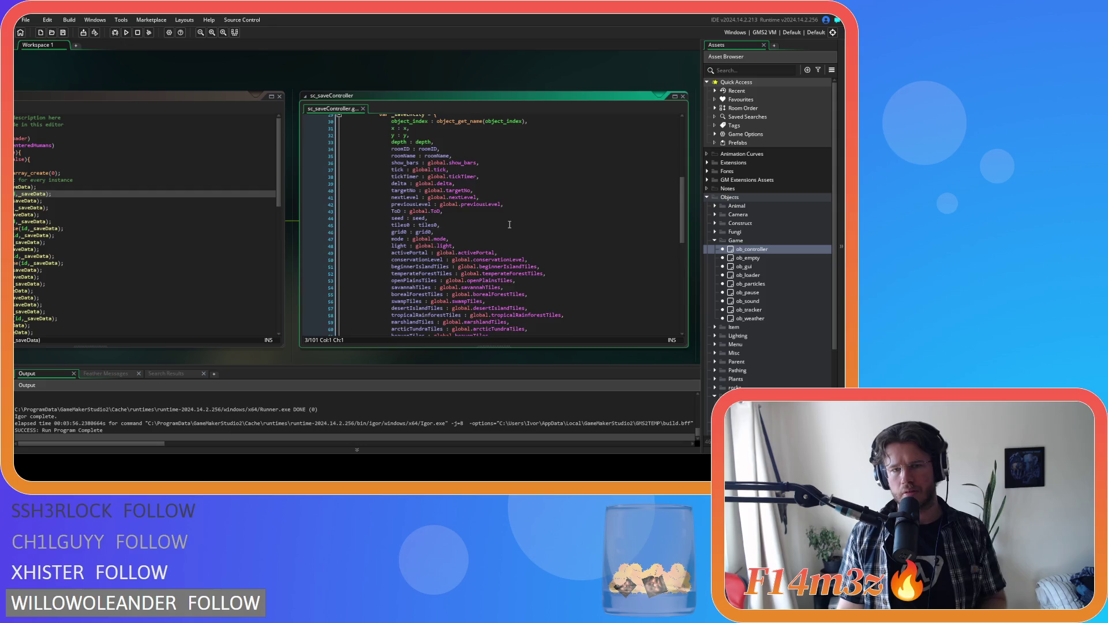
click(492, 215)
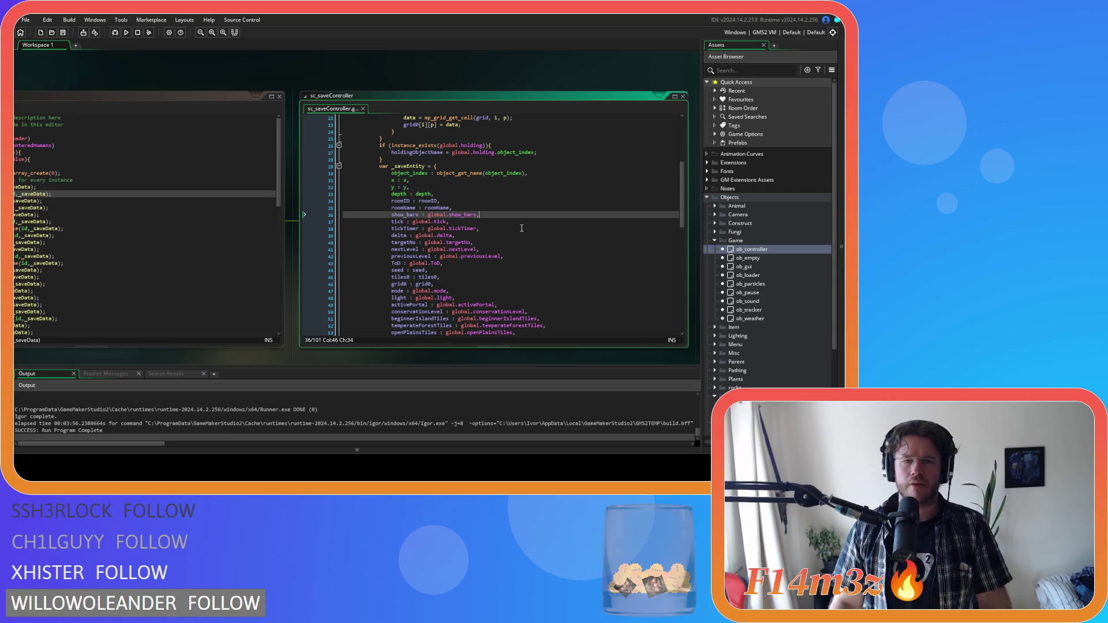
Paste a line below show_bars, rewrite it as 'hotbarPage : global.hotbarPage,', and save.
key(Return)
key(ctrl+v)
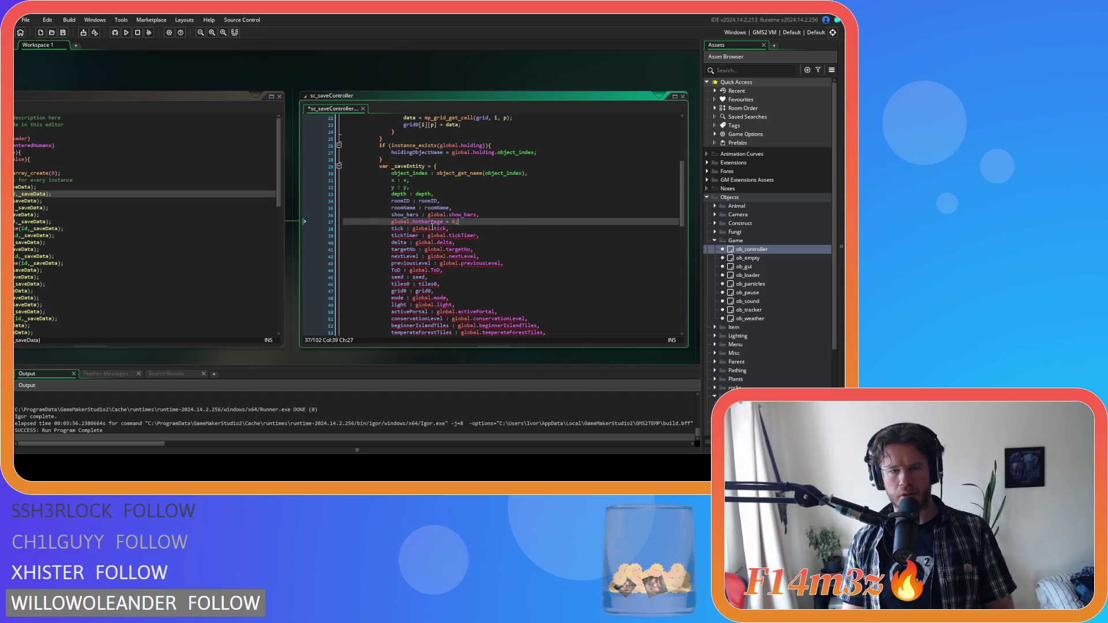
drag(428, 215, 392, 215)
key(ctrl+c)
click(392, 223)
key(ctrl+v)
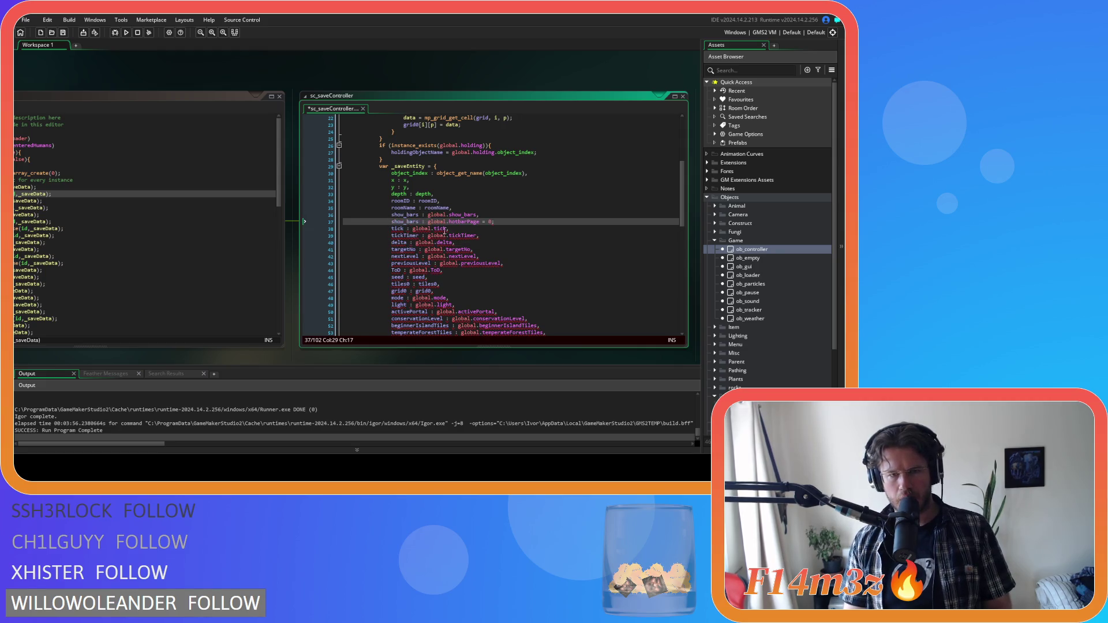
double_click(407, 223)
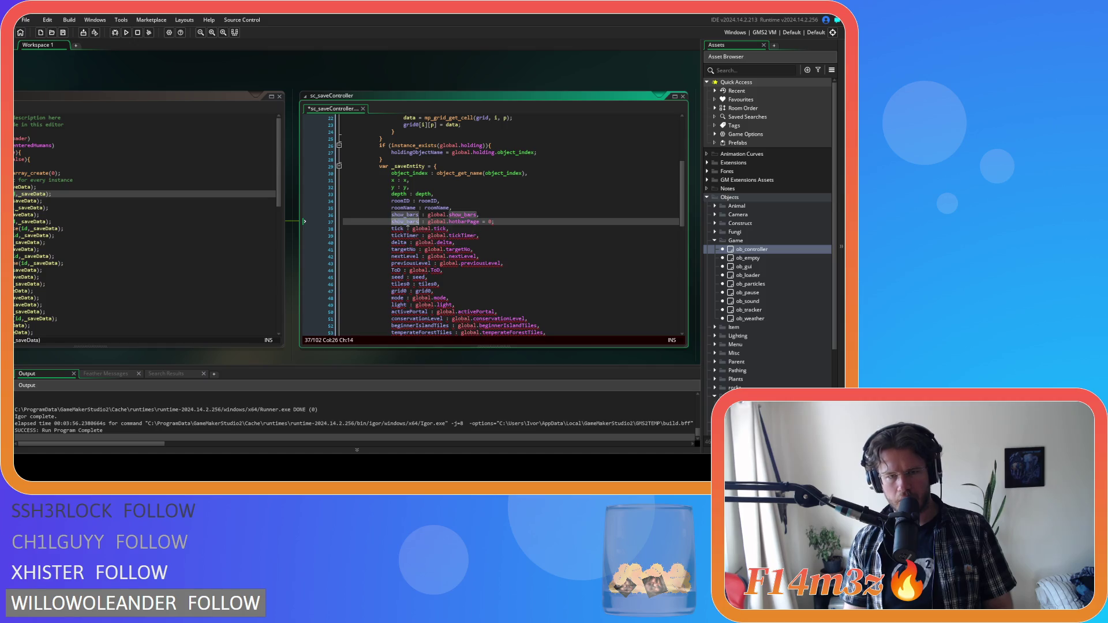
text(hotbarPage)
click(486, 222)
key(Delete)
key(Delete)
key(Delete)
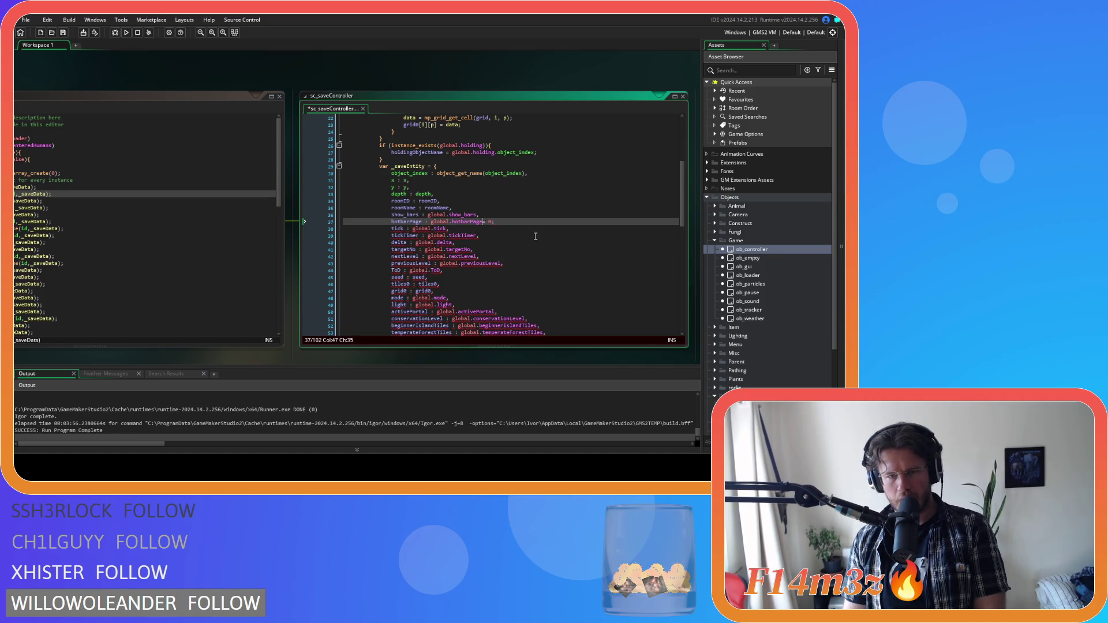
key(BackSpace)
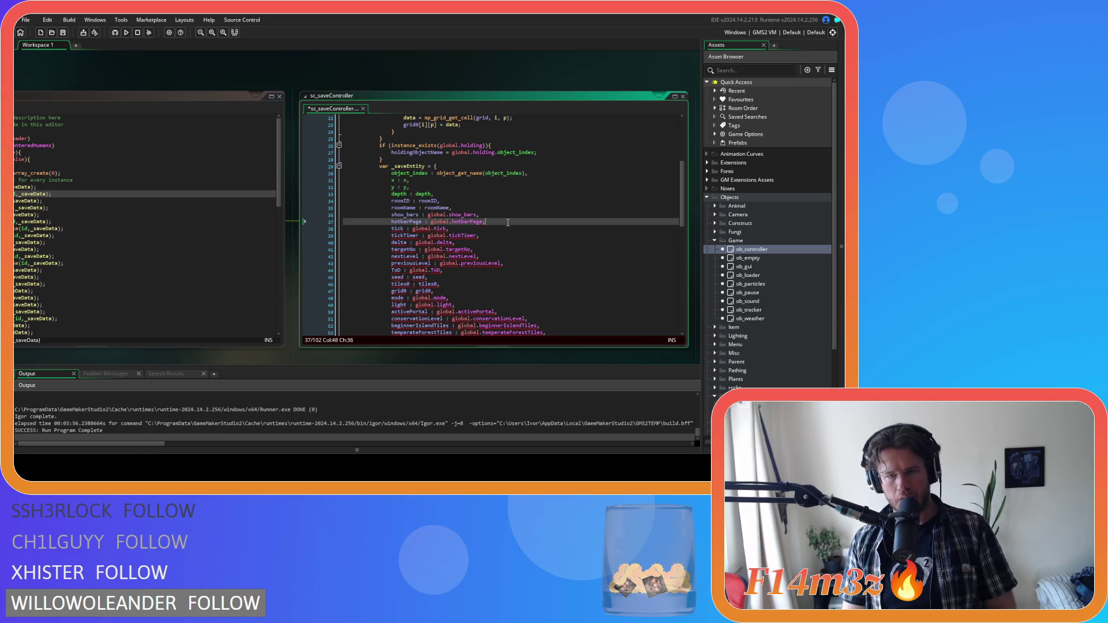
key(ctrl+s)
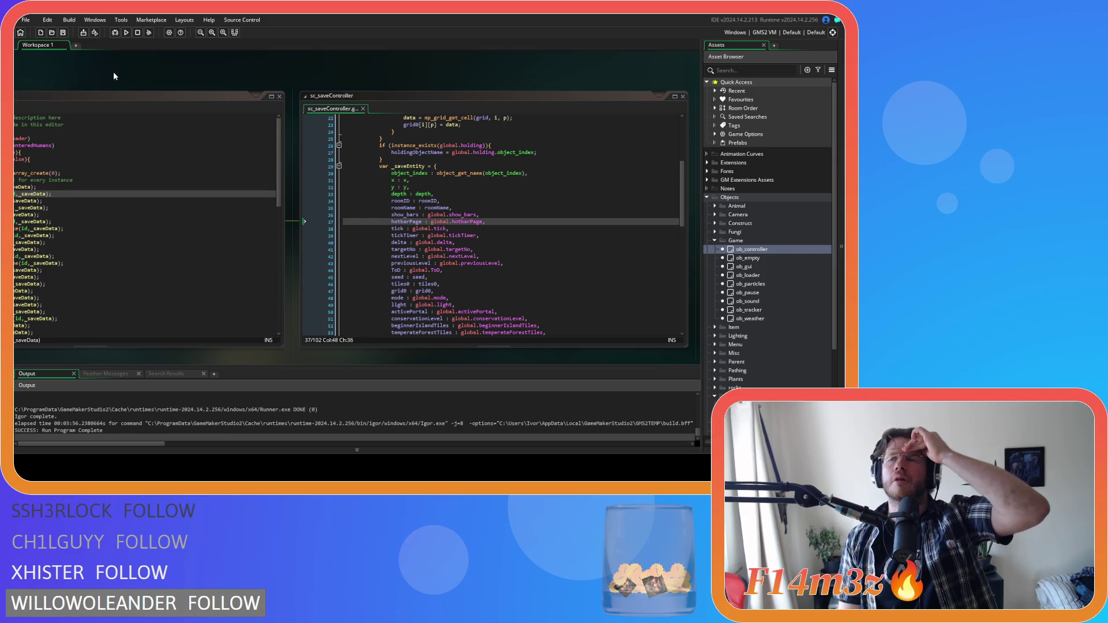
Run the build, start a new game on Beginner Island, and let it exit to GameMaker.
key(F5)
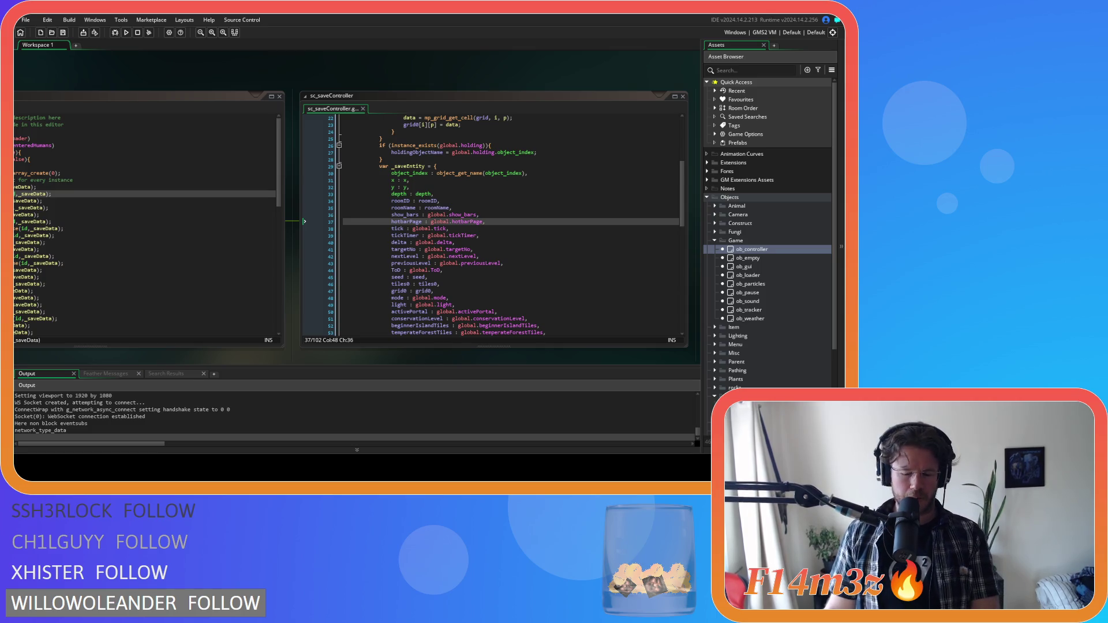
key(Return)
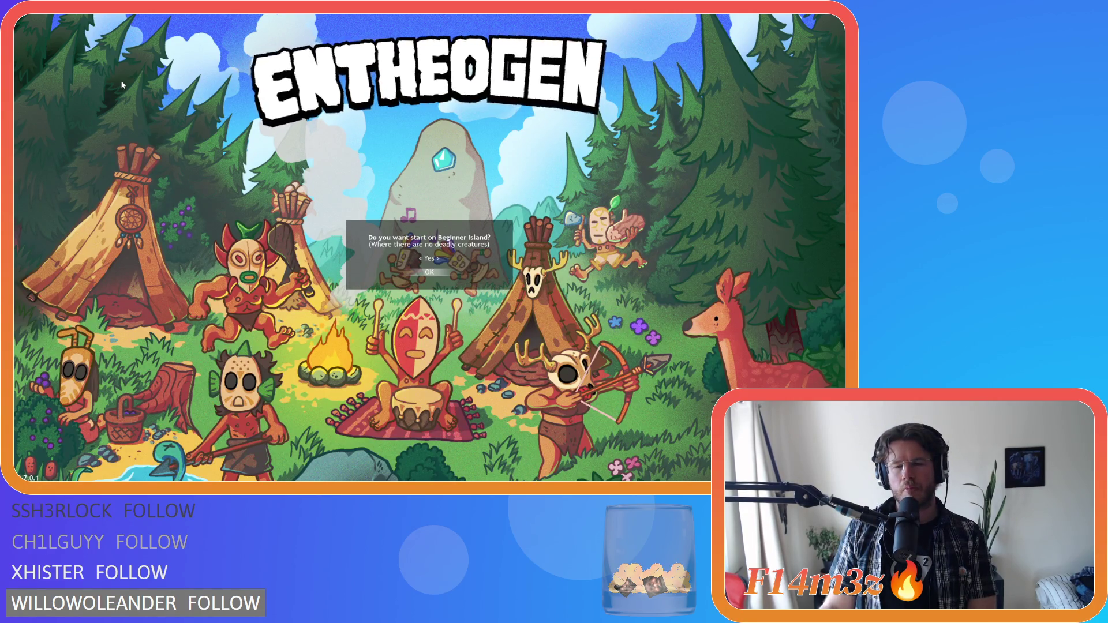
key(Return)
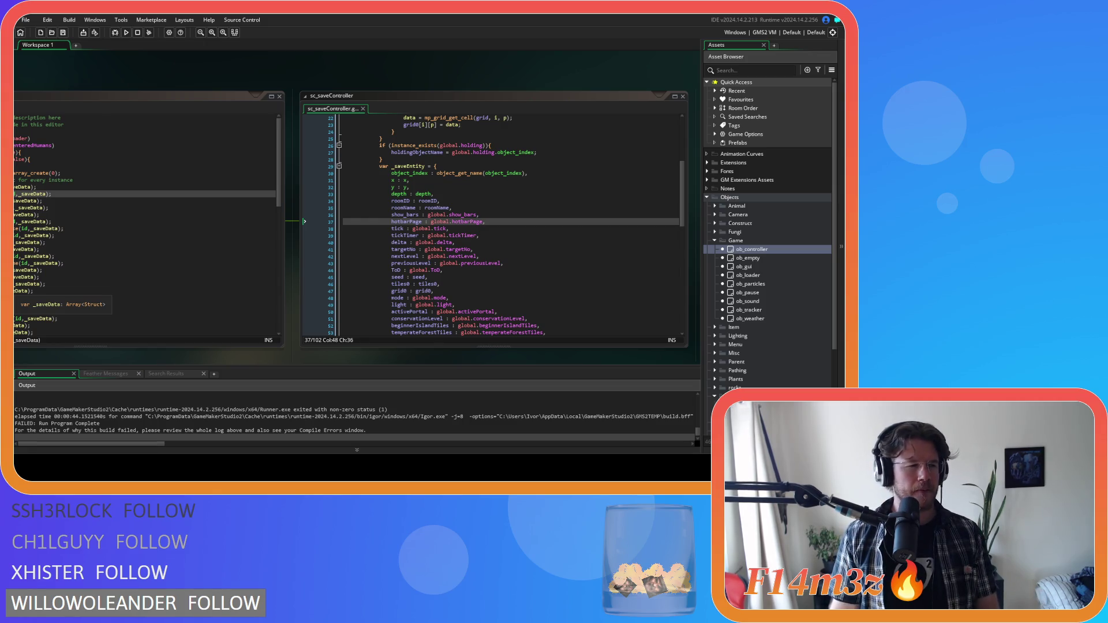
click(532, 241)
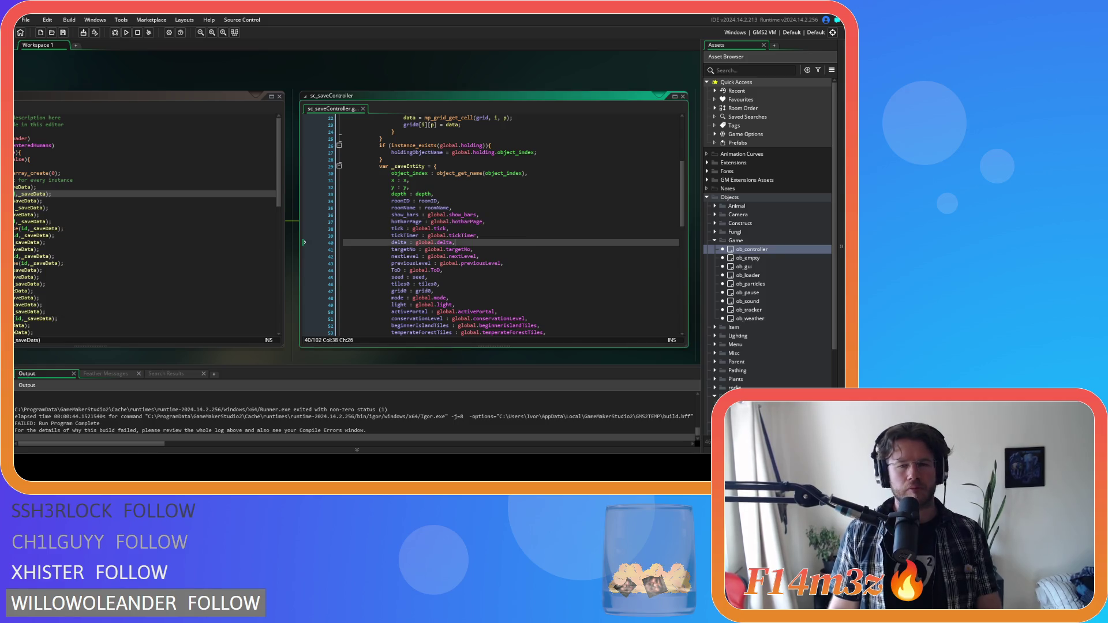
Rebuild and run the game, then quicksave with F5 and quickload with F9.
key(F5)
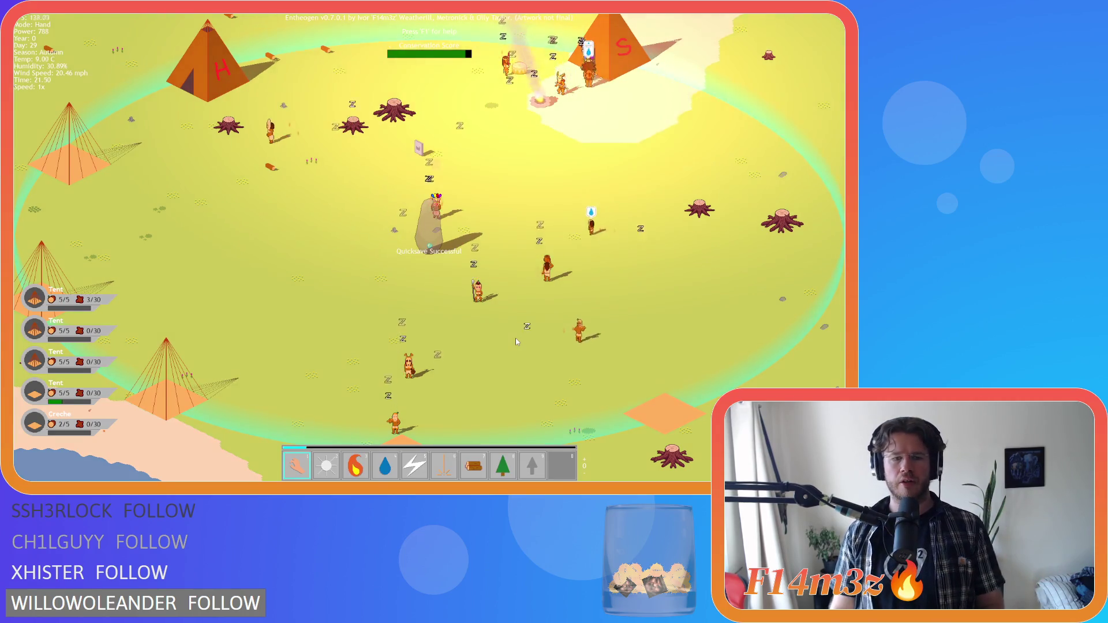
key(F5)
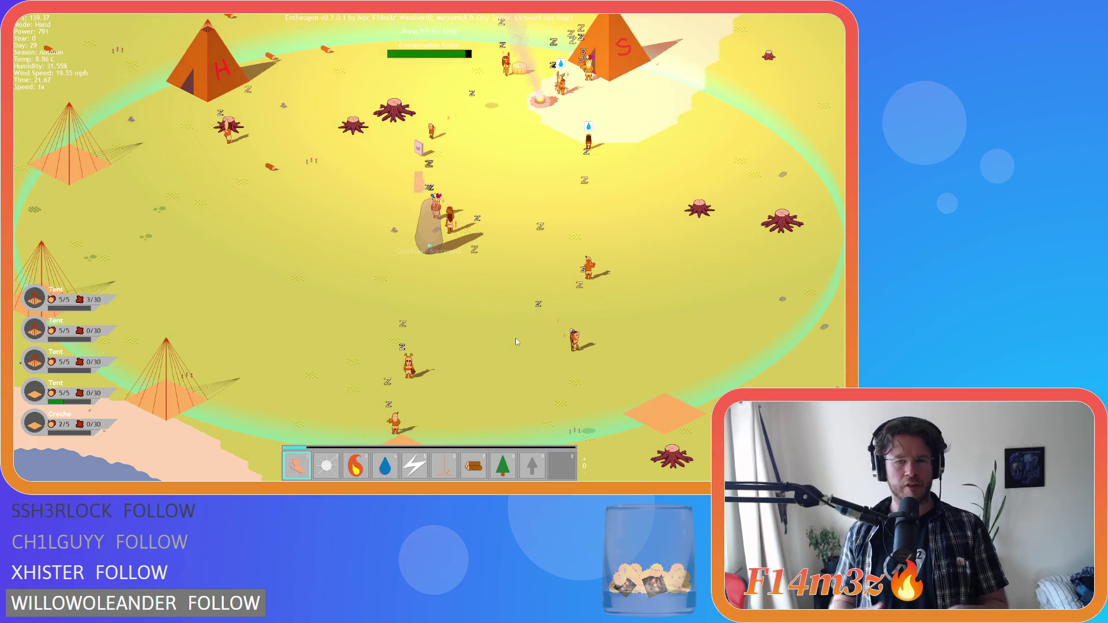
key(F9)
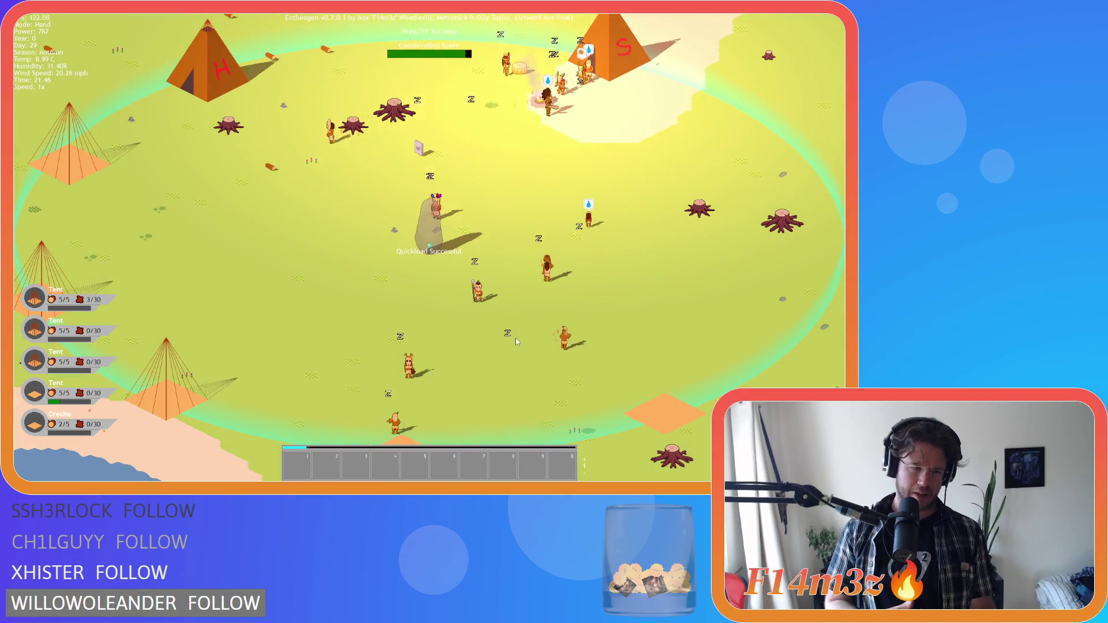
Quit to the title screen, reload the saved game via Load Game twice, then close the game.
key(Escape)
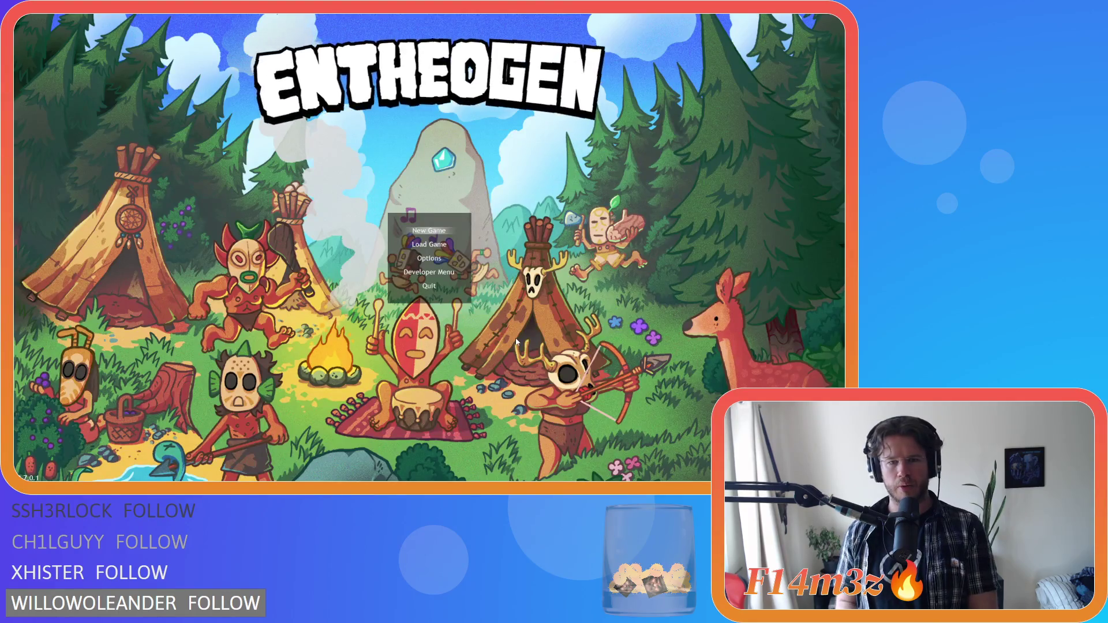
key(Down)
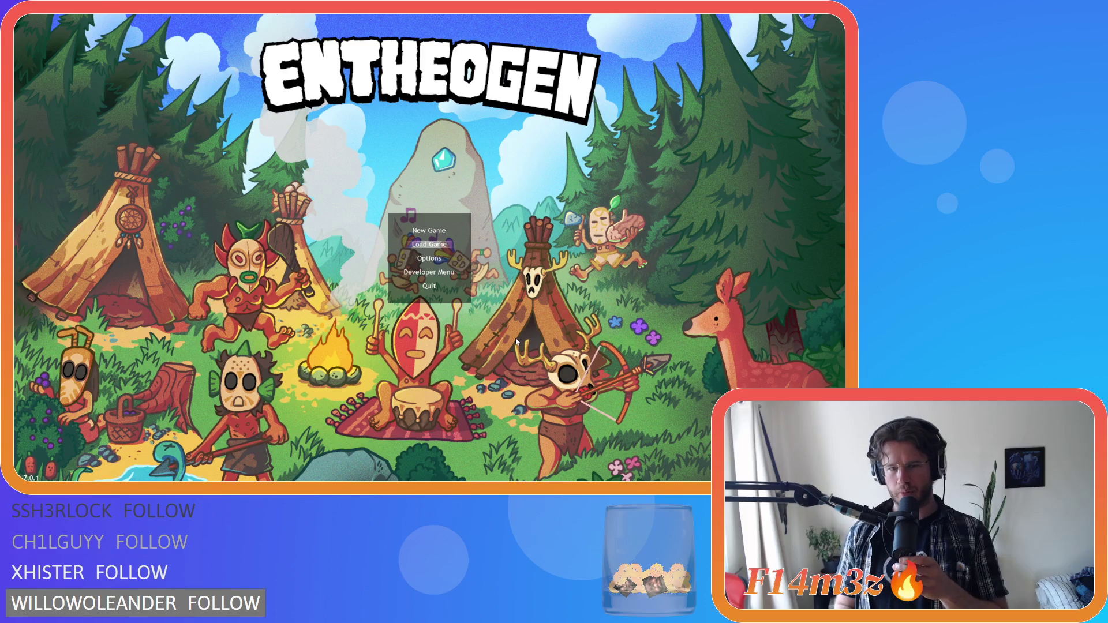
key(Return)
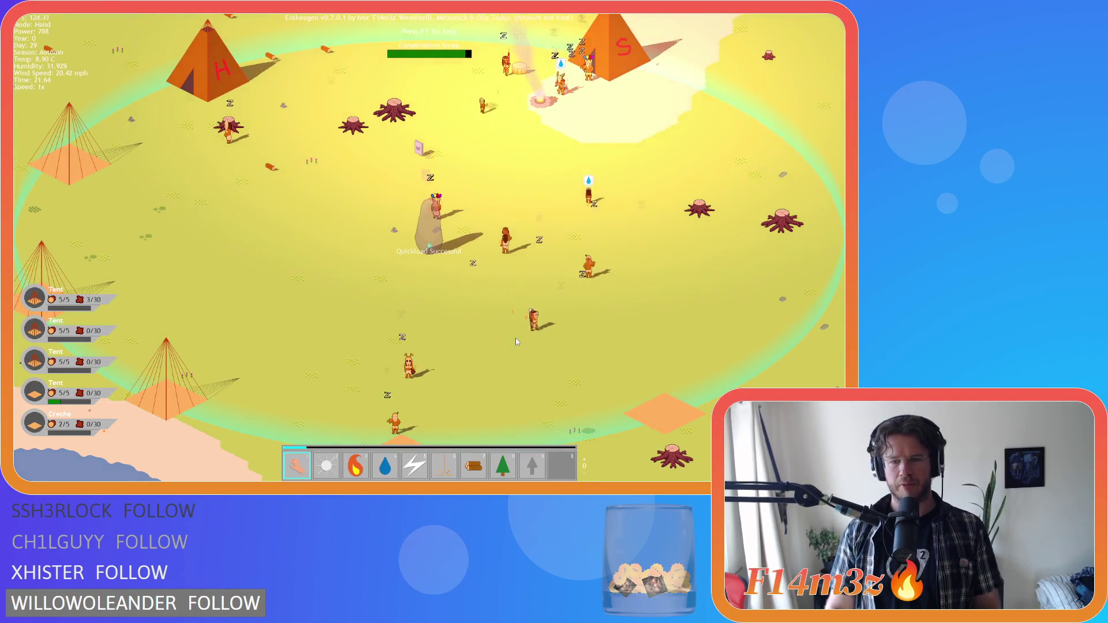
key(Escape)
key(Return)
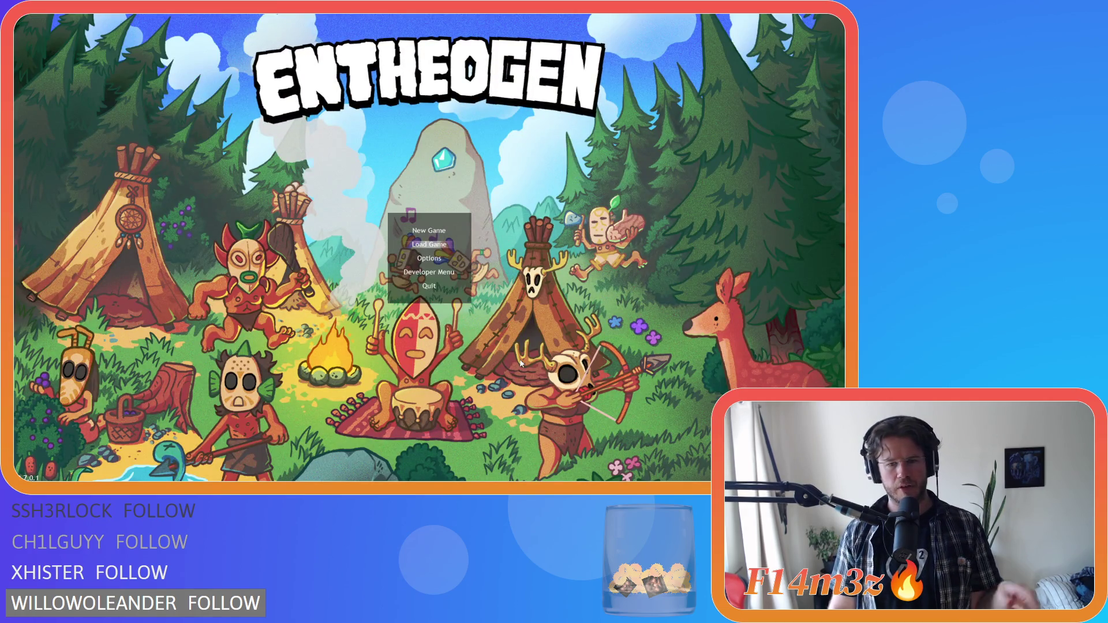
key(Return)
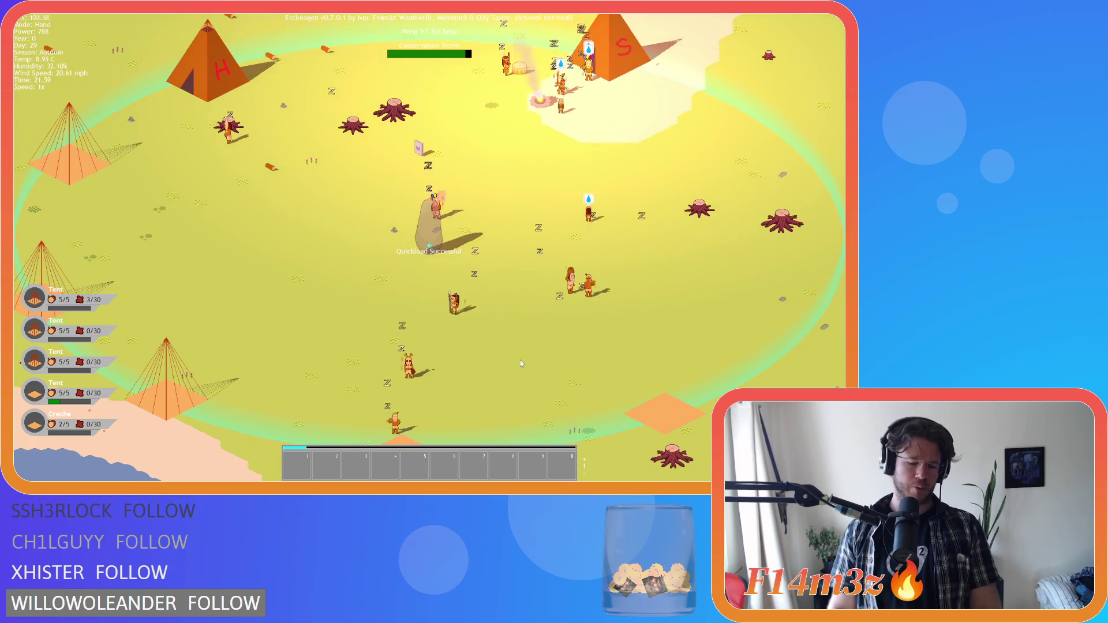
key(Escape)
key(Return)
key(Escape)
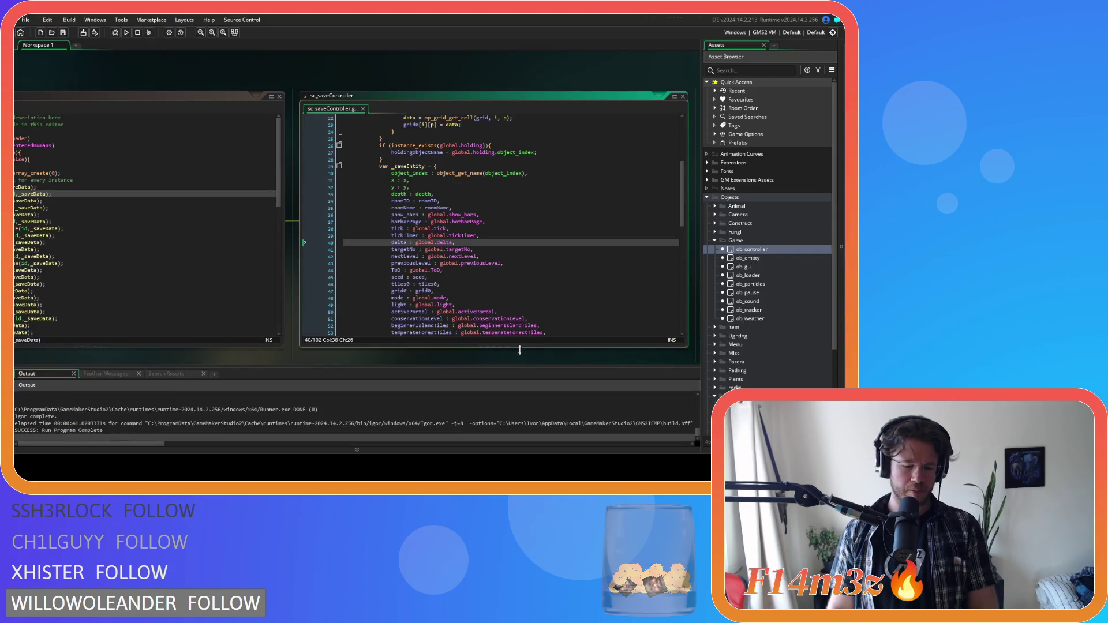
Run the build again, quit with Escape and Y, and close the sc_saveController script.
key(F5)
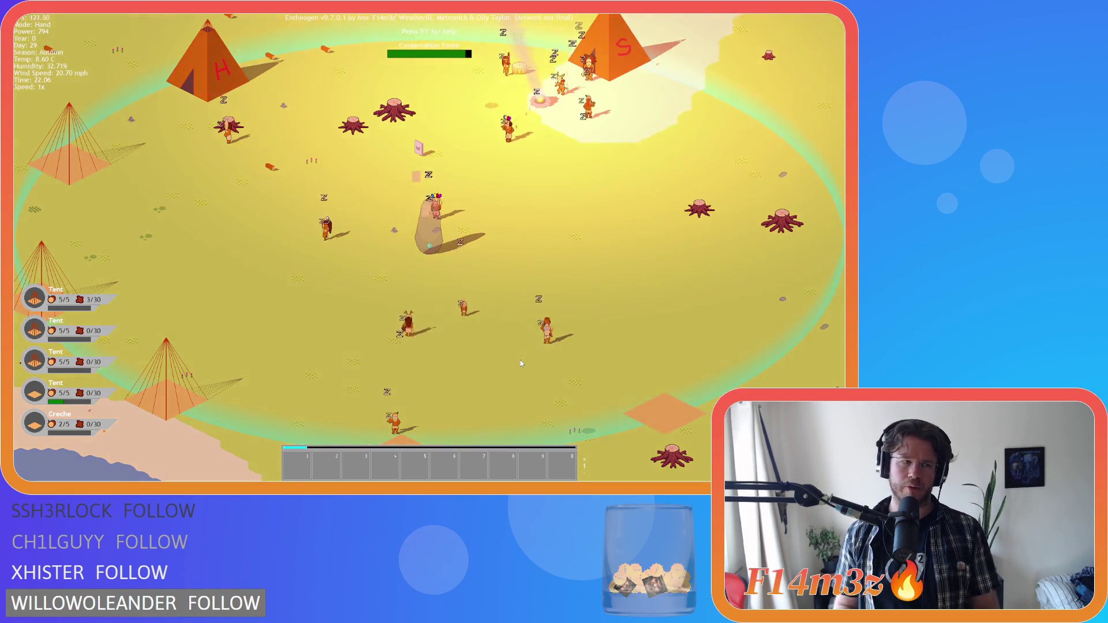
key(Escape)
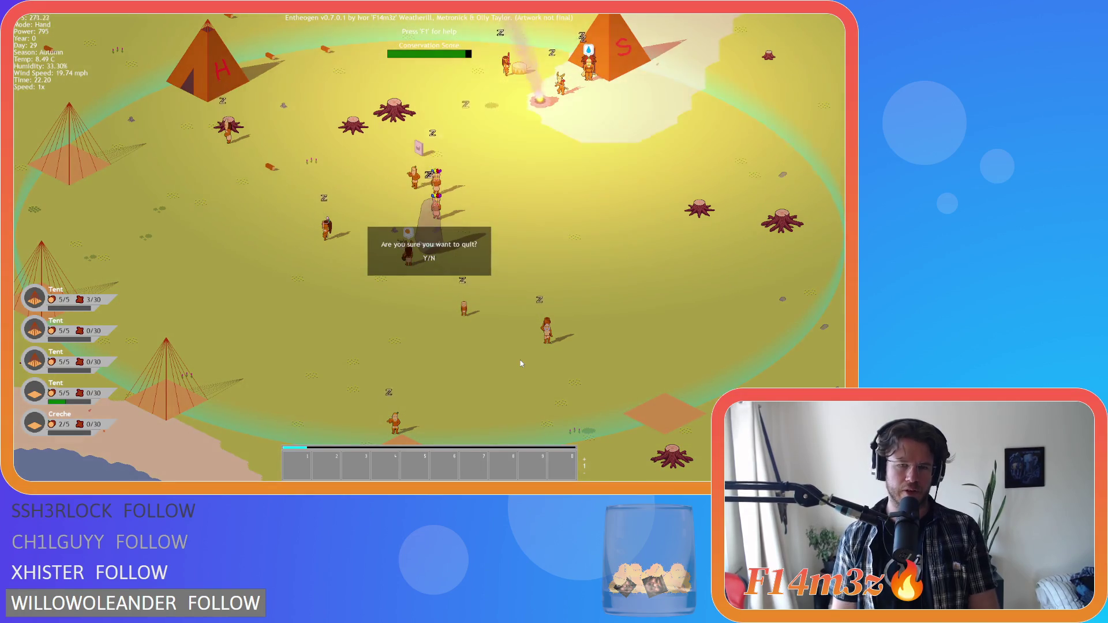
key(y)
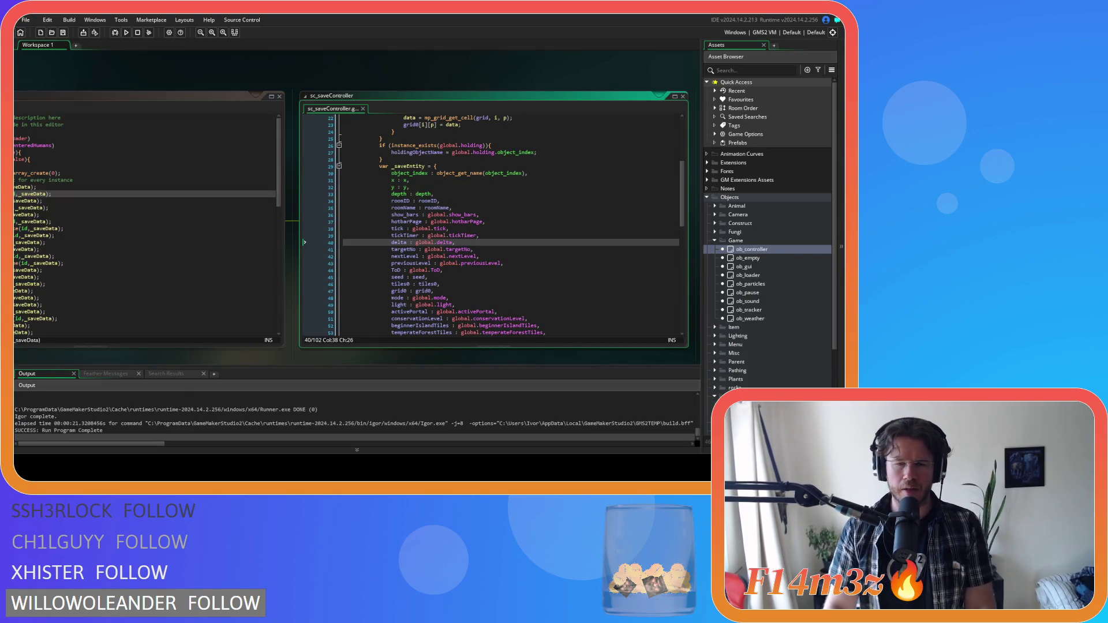
key(ctrl+w)
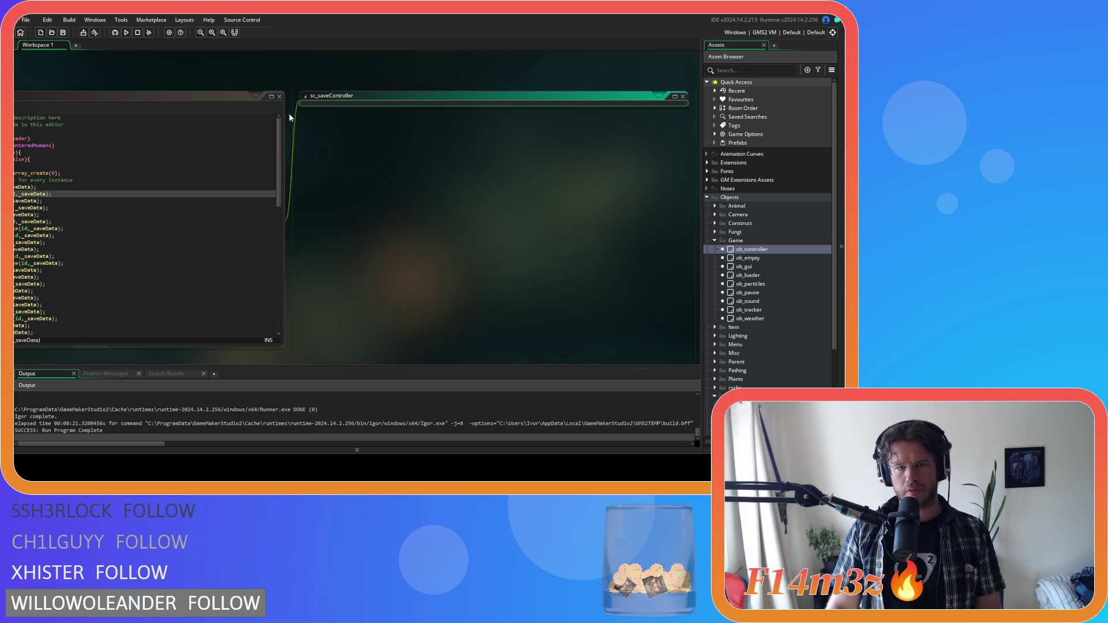
Close all open editor windows in the workspace.
right_click(197, 79)
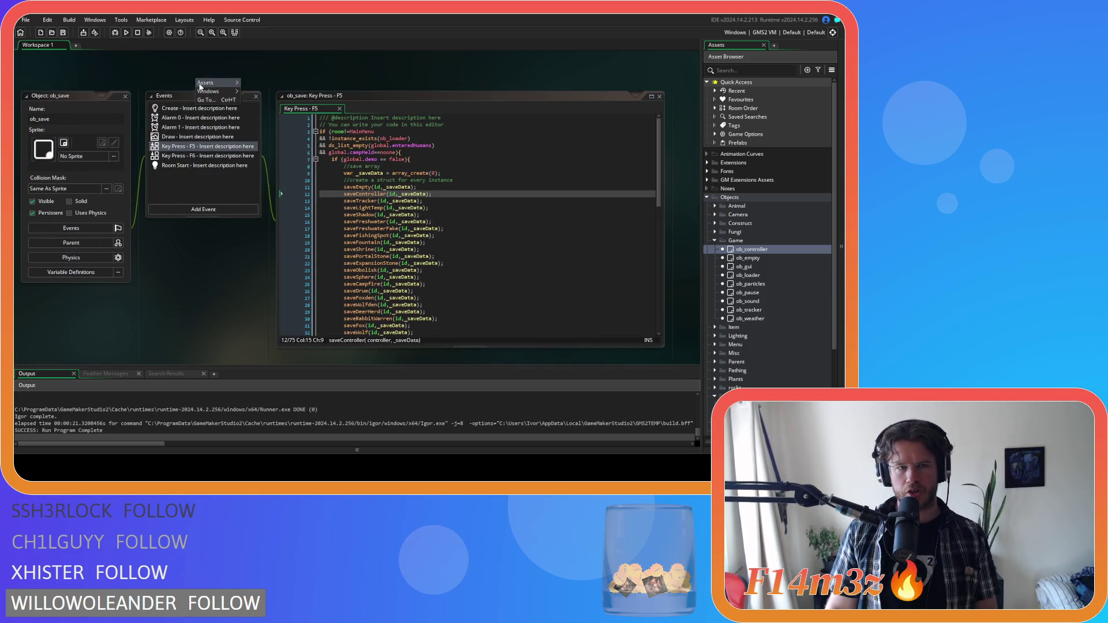
mouse_move(209, 91)
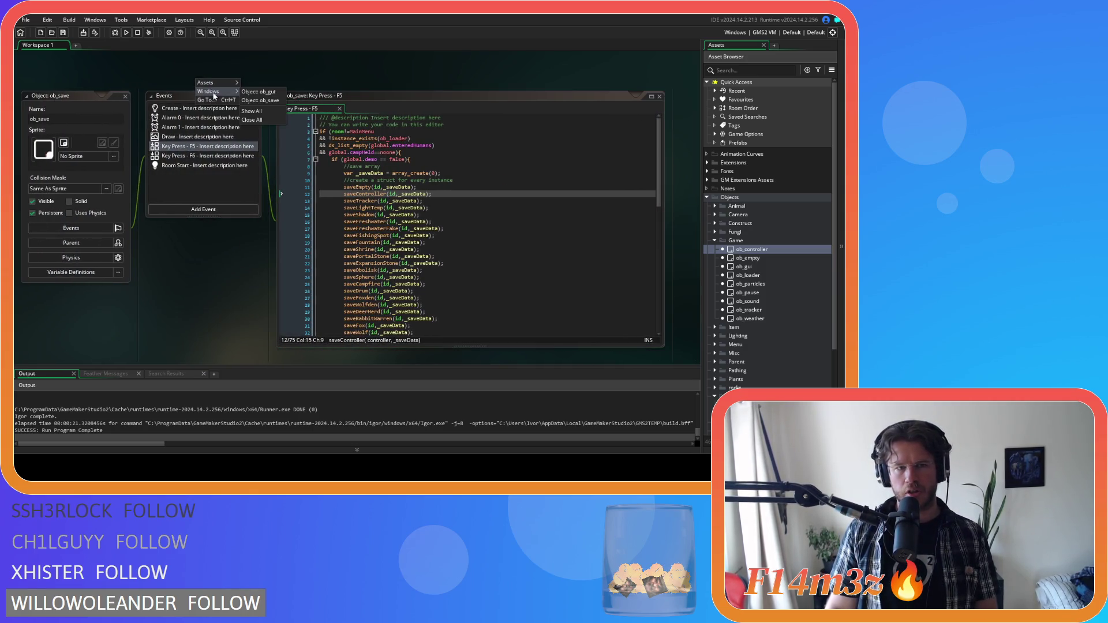
click(255, 120)
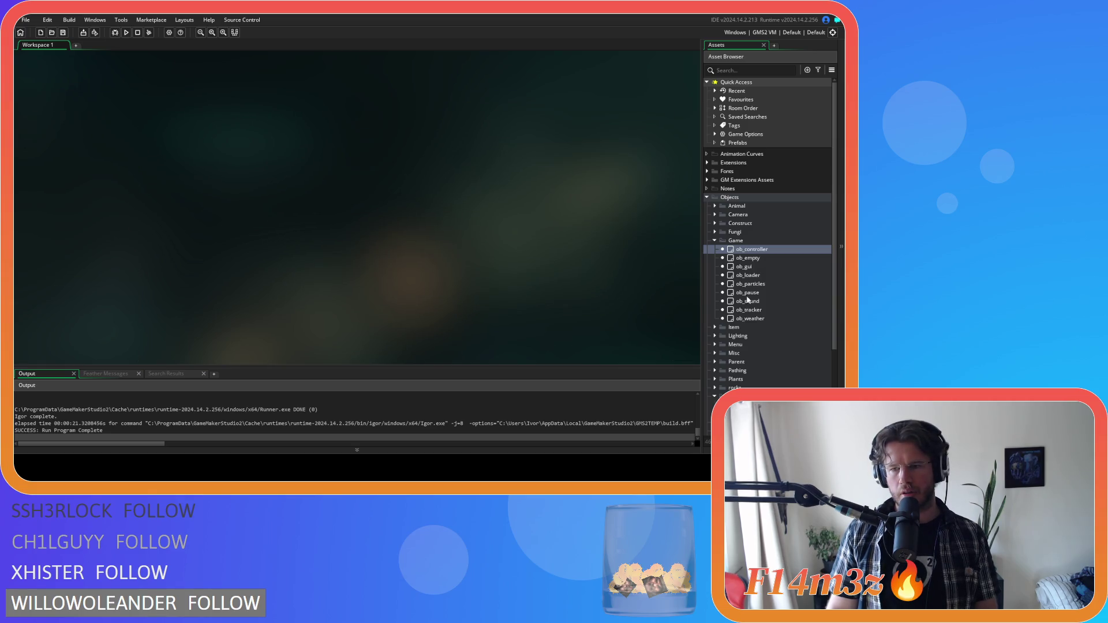
Expand Scripts > Game in the Asset Browser and open the sc_endGame script.
scroll(778, 288, down, 5)
click(708, 361)
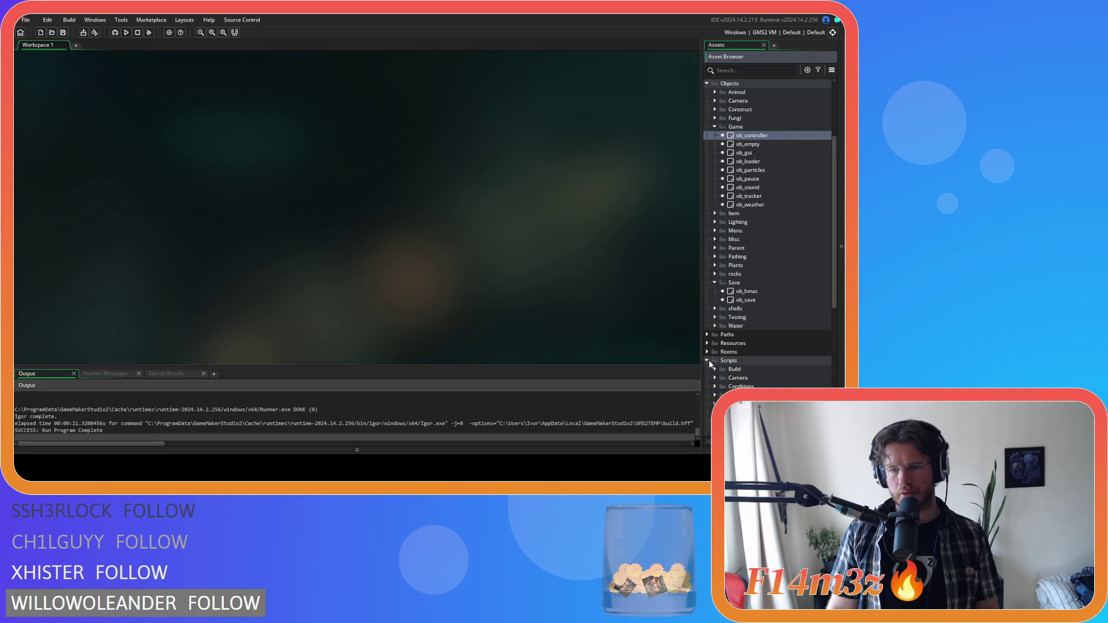
scroll(715, 335, down, 5)
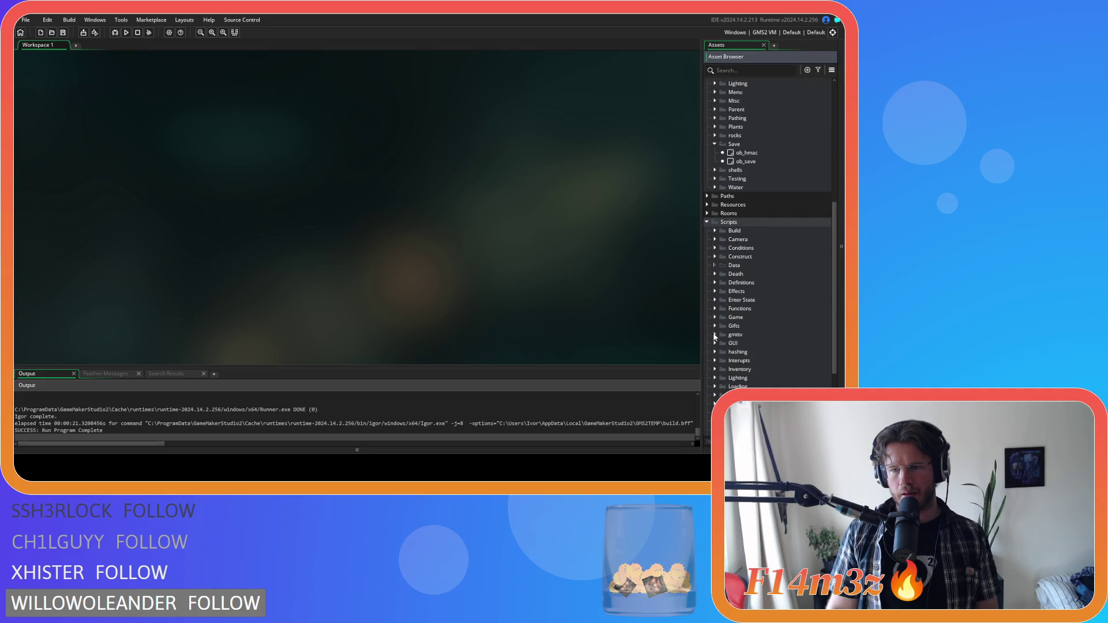
click(716, 316)
scroll(716, 317, down, 3)
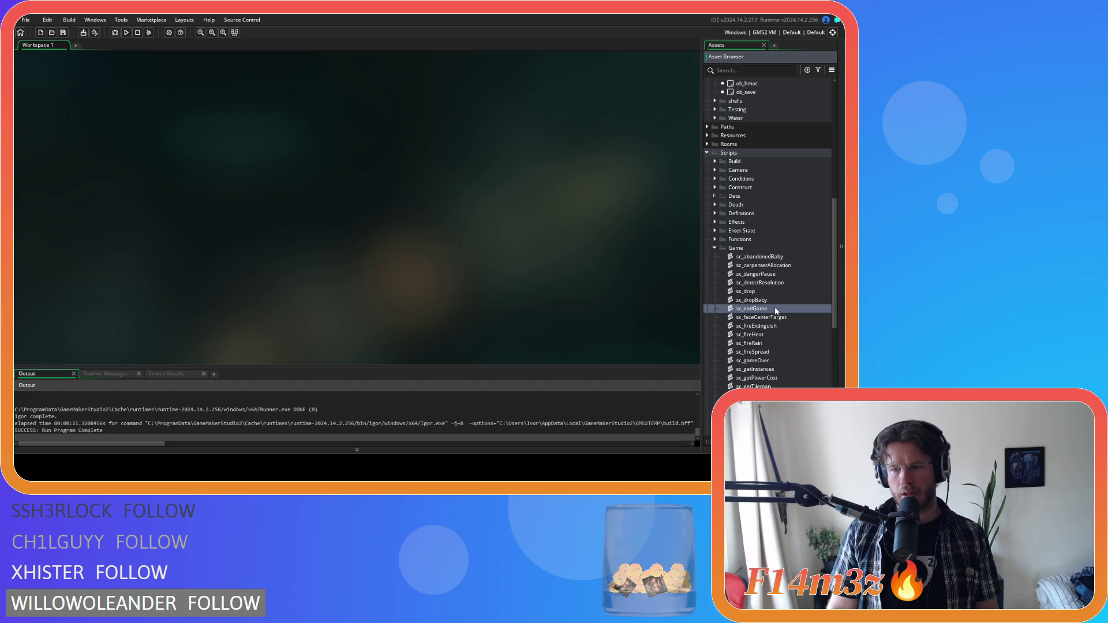
double_click(752, 309)
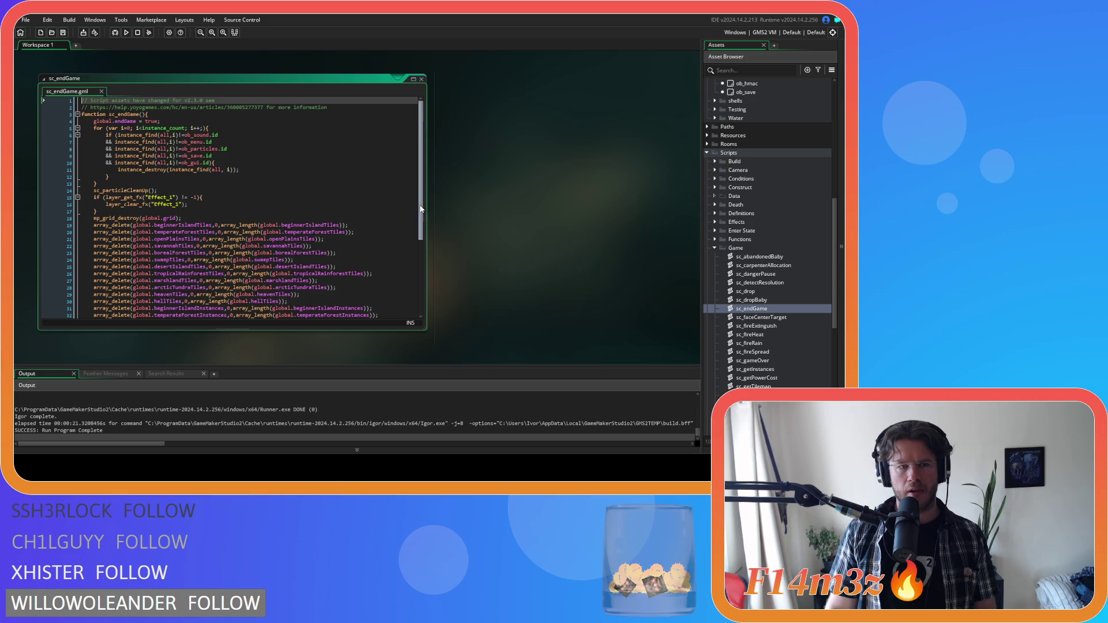
Duplicate the global.endGame = true line in sc_endGame and clear the copy's variable name.
drag(420, 199, 425, 314)
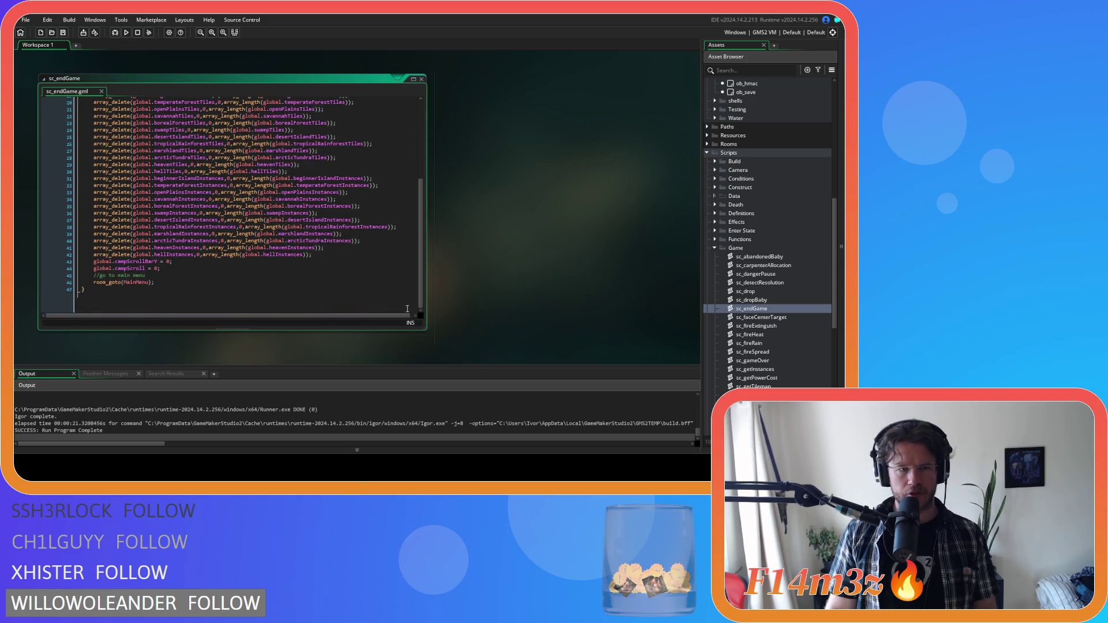
scroll(173, 276, up, 6)
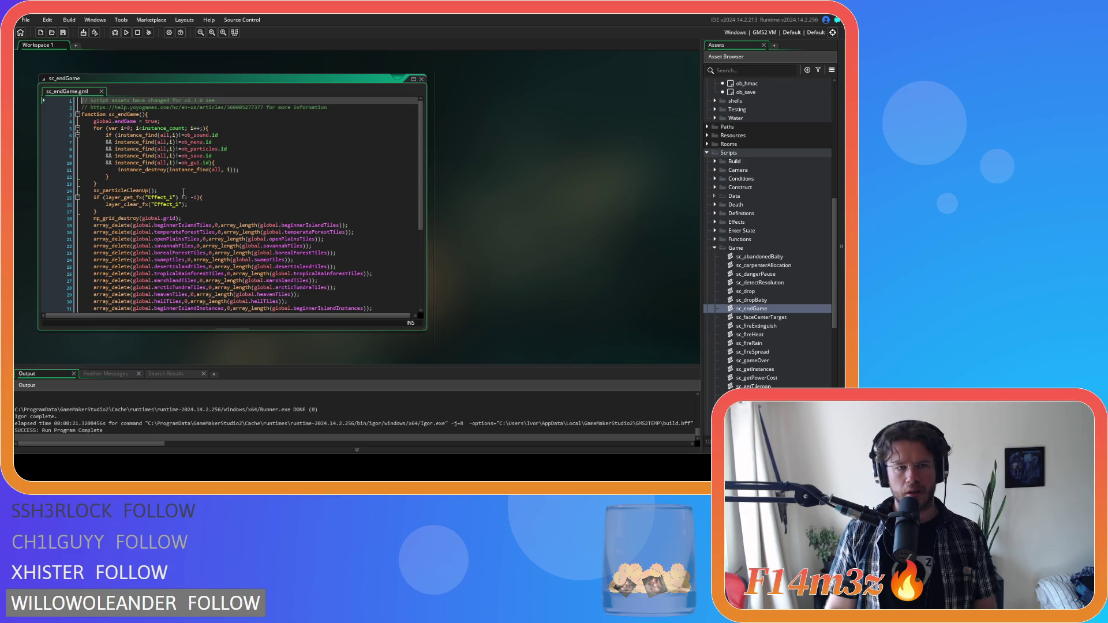
scroll(184, 192, down, 6)
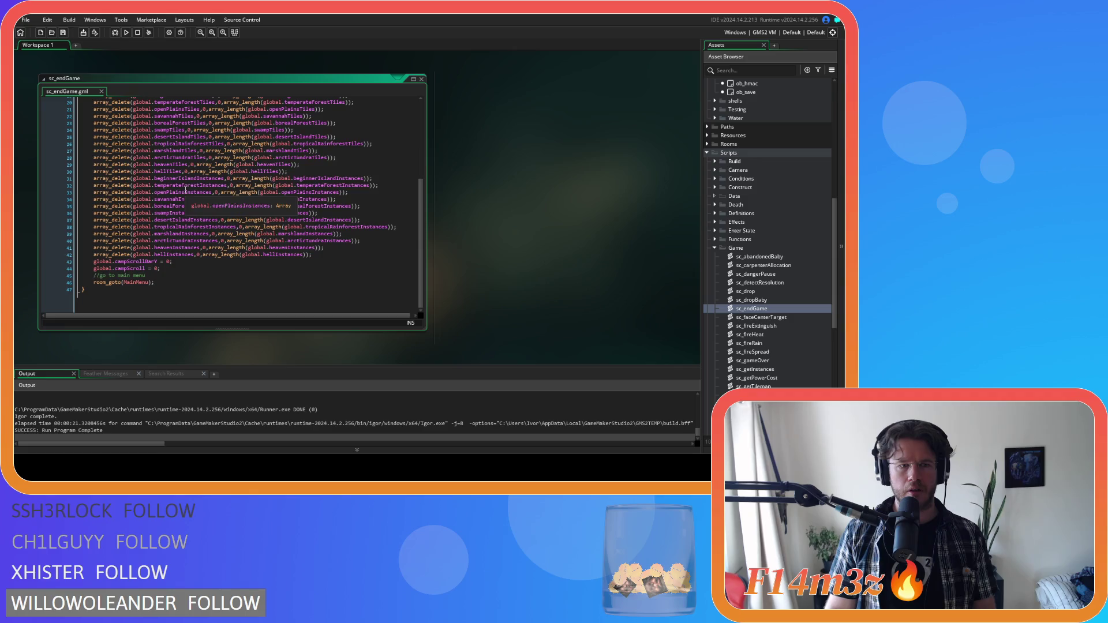
scroll(195, 278, up, 6)
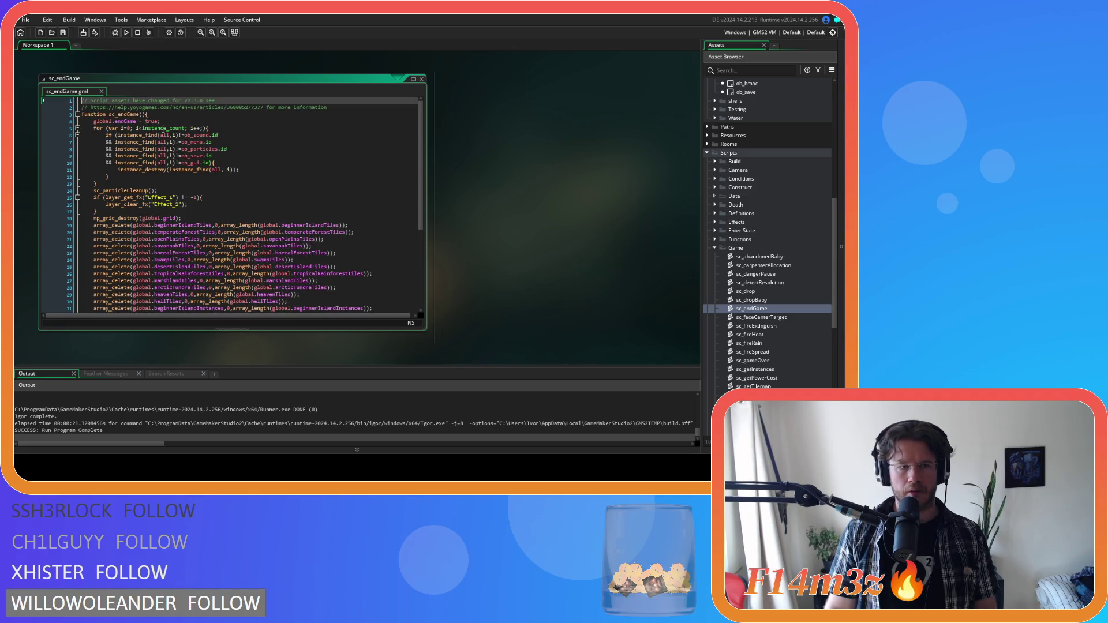
click(167, 120)
key(ctrl+d)
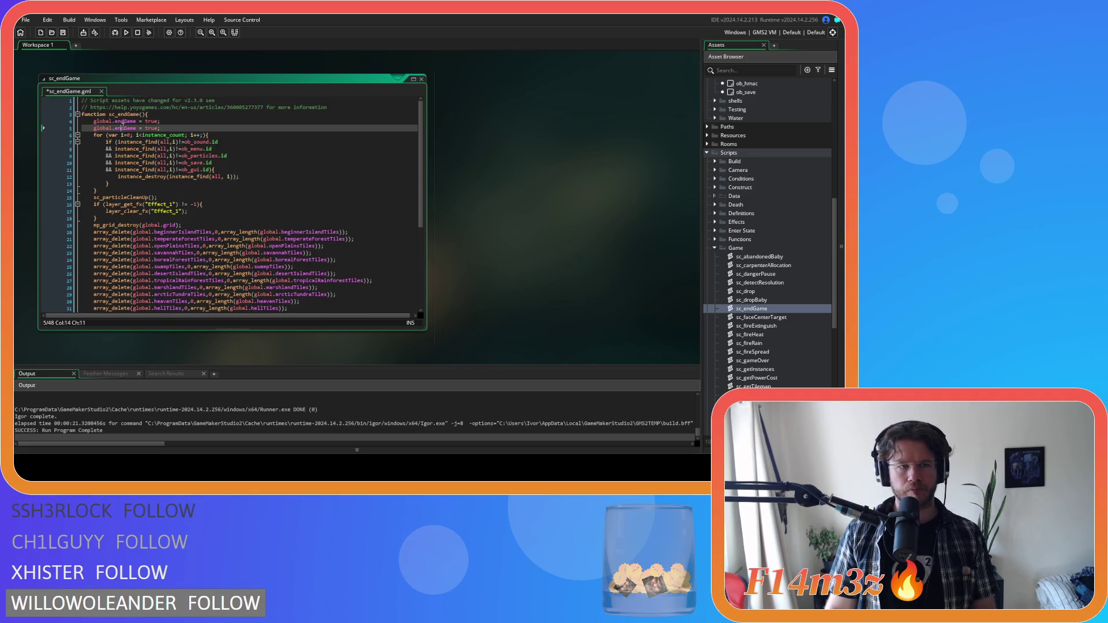
double_click(122, 126)
key(BackSpace)
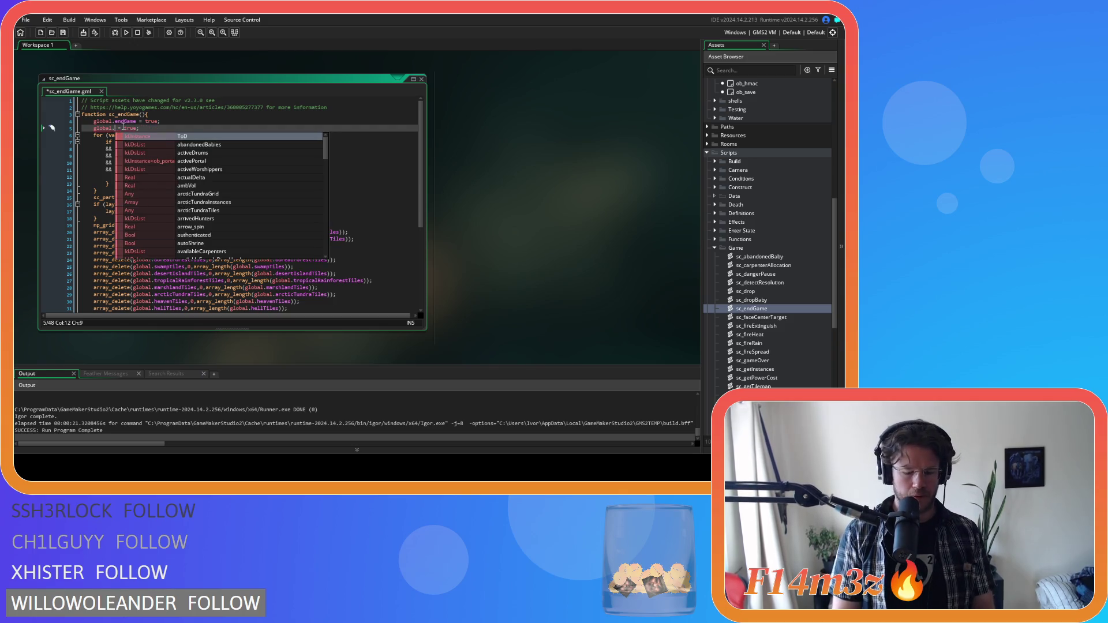
Turn the copied line into global.hotbarPage = 0.
text(hotbar)
key(Down)
key(Return)
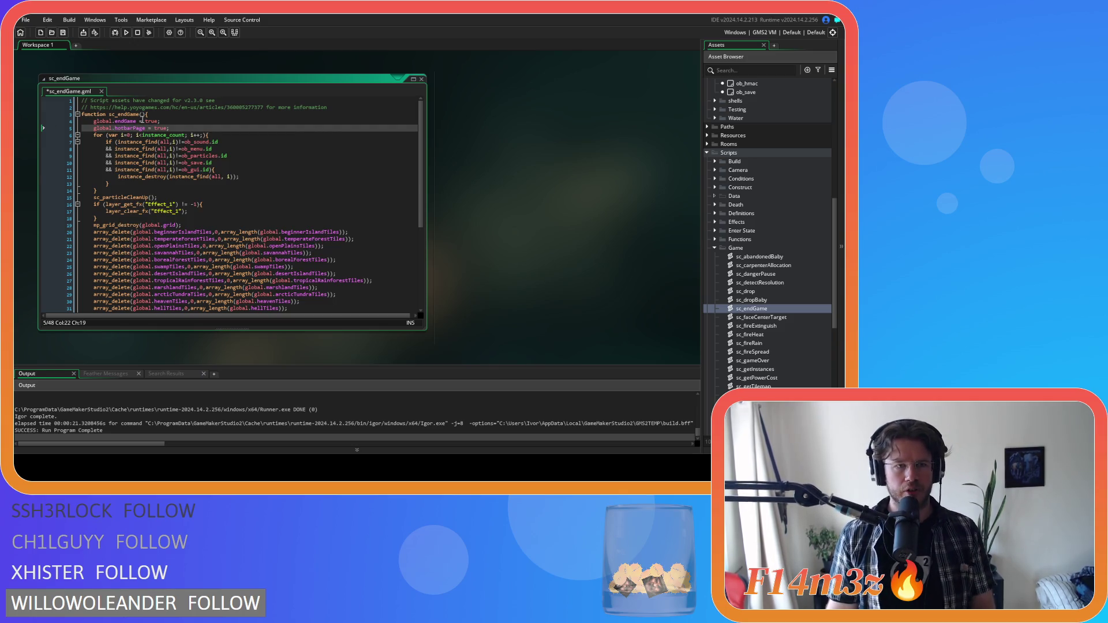
key(End)
key(Left)
key(BackSpace)
key(BackSpace)
key(BackSpace)
text(0)
key(Up)
Save sc_endGame, close its editor, and collapse the Game scripts folder.
key(ctrl+s)
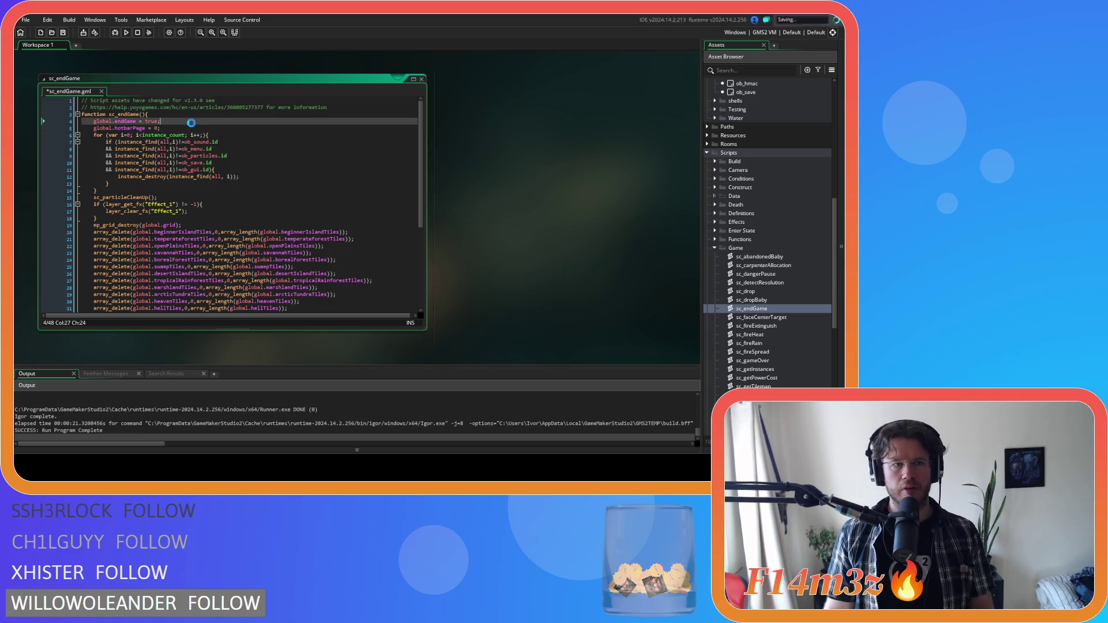
right_click(538, 134)
mouse_move(560, 146)
click(591, 165)
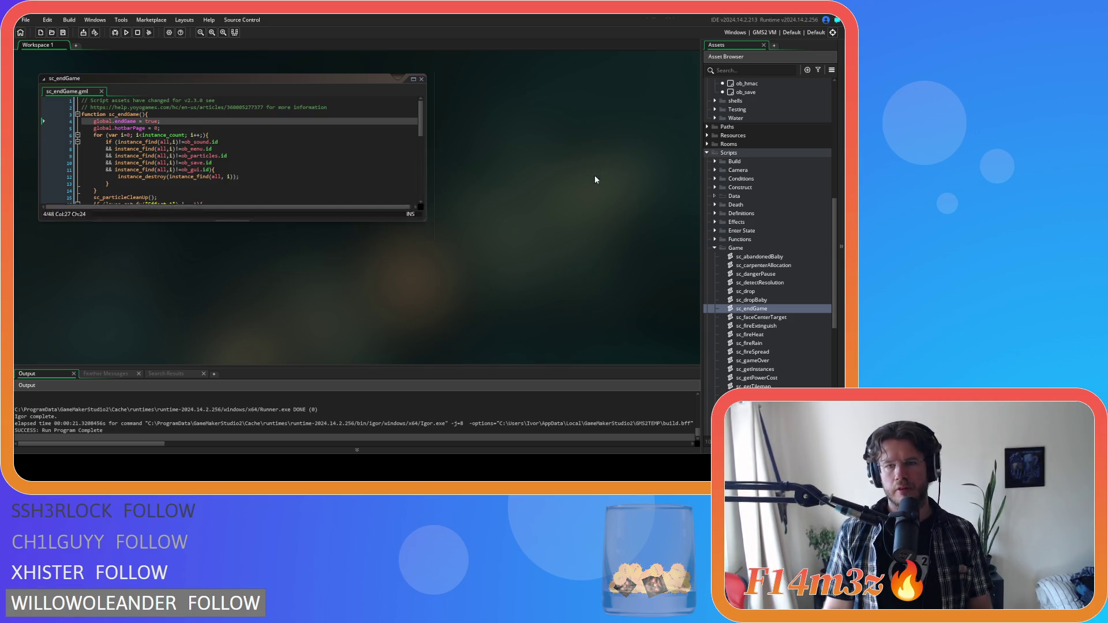
click(716, 250)
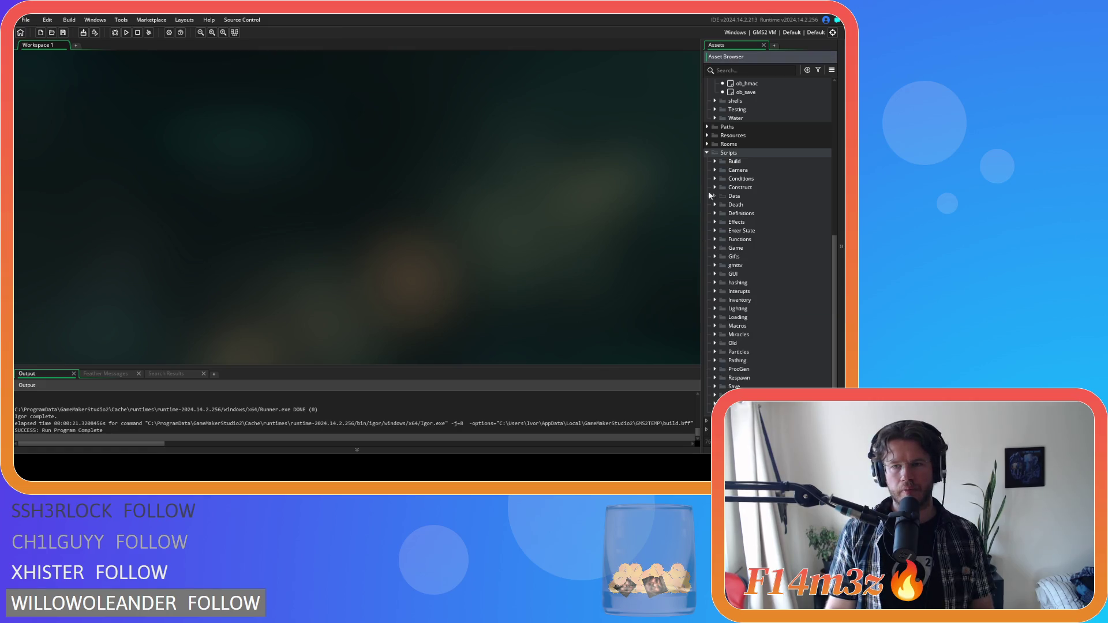
Check ob_gui's Create defaults for hotbarPage and spellbookPage, then open ob_save's Key Press - F5 code.
click(706, 152)
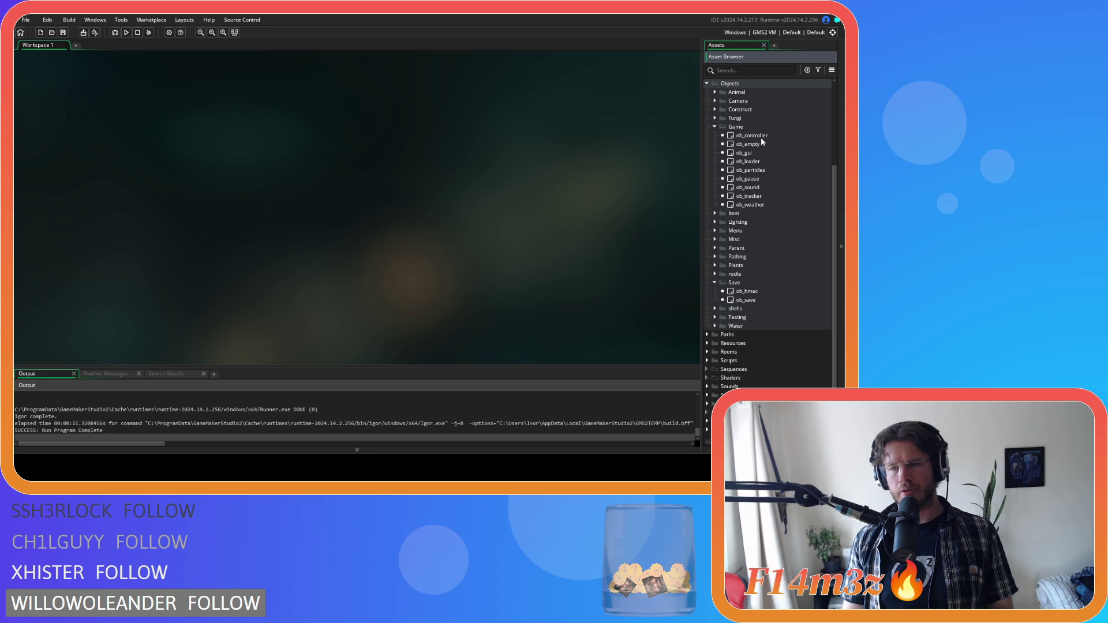
double_click(750, 153)
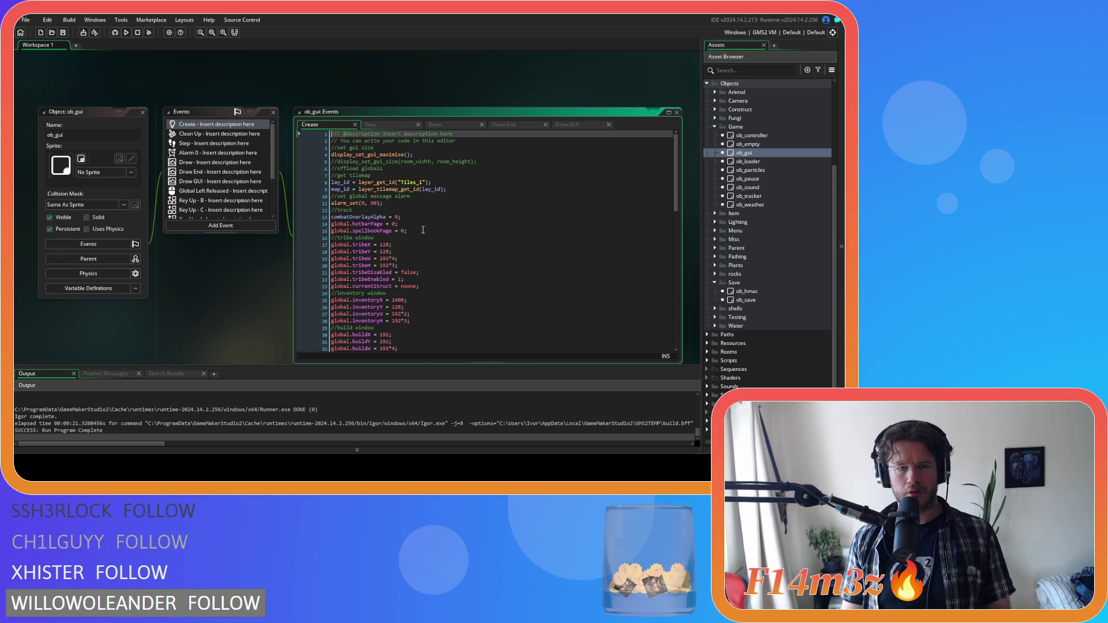
click(305, 232)
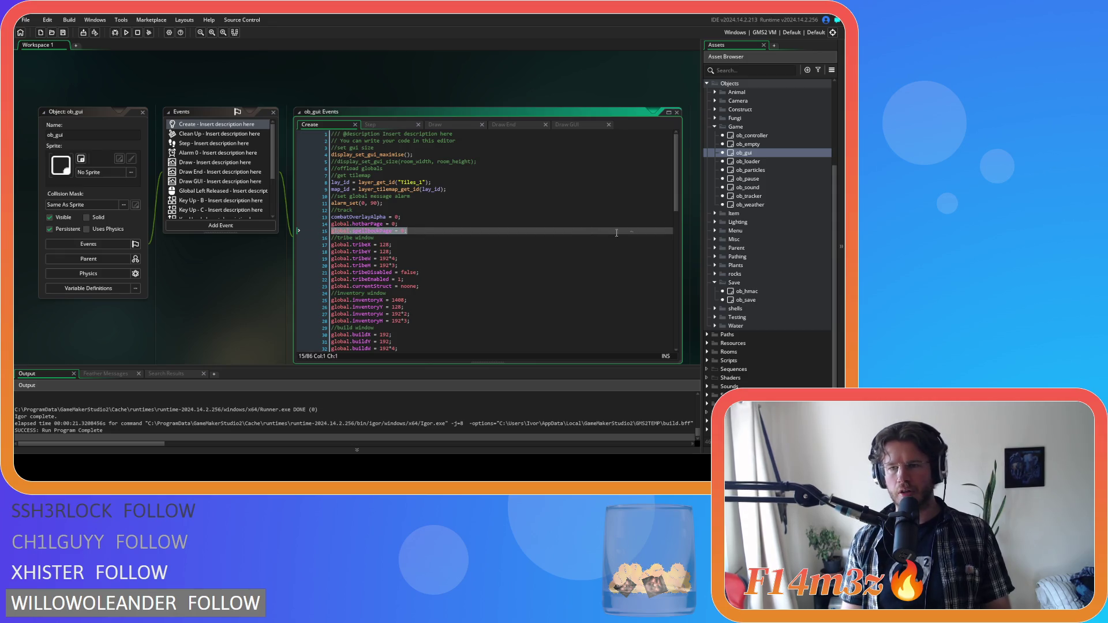
click(469, 211)
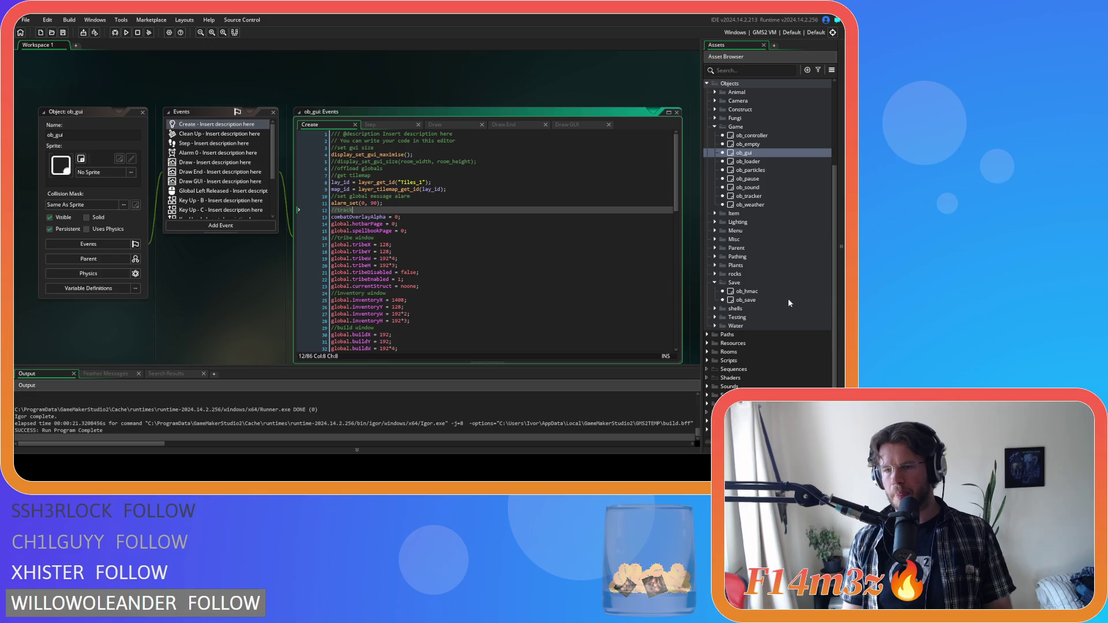
double_click(788, 300)
middle_click(394, 177)
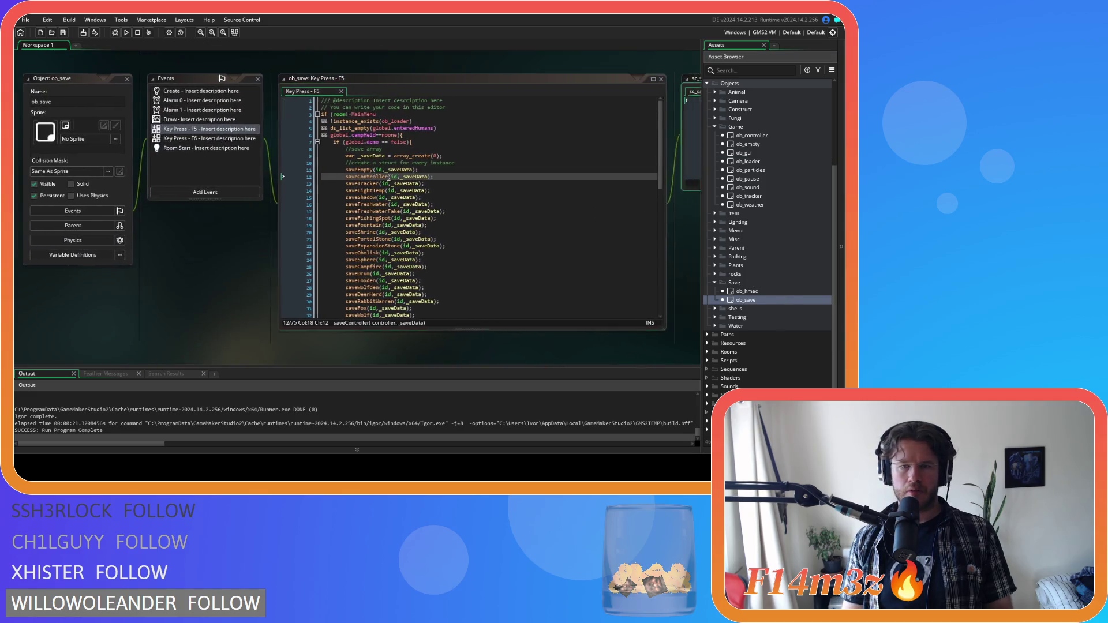
In ob_save's F5 code, duplicate the hotbarPage save line to save global.spellbookPage under a spellbookPage key.
scroll(499, 232, down, 8)
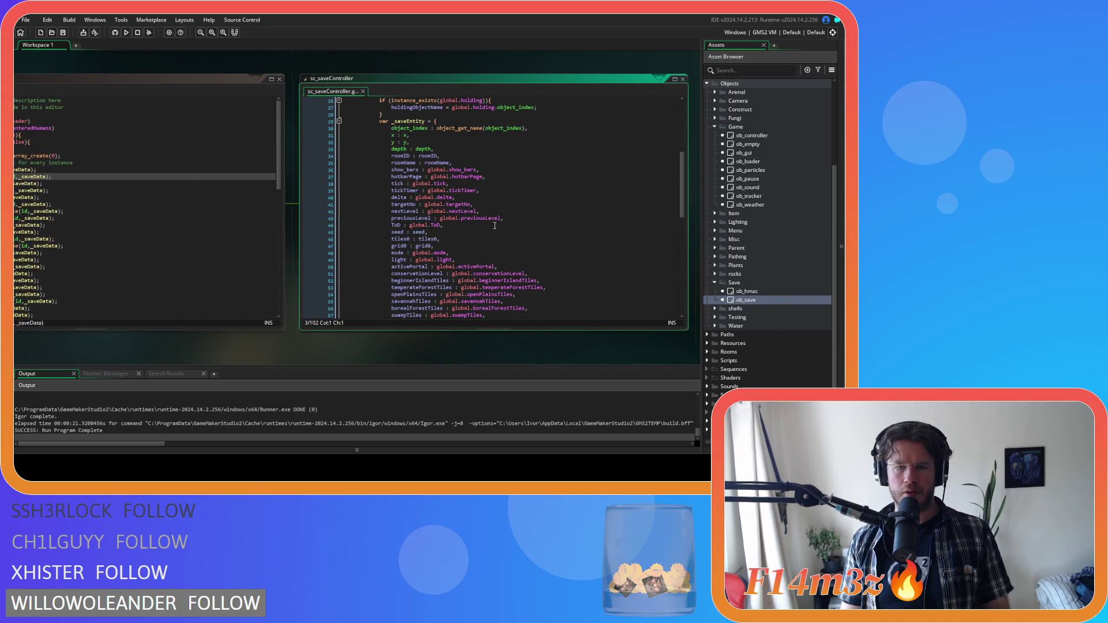
click(498, 176)
key(ctrl+d)
double_click(466, 184)
text(sp)
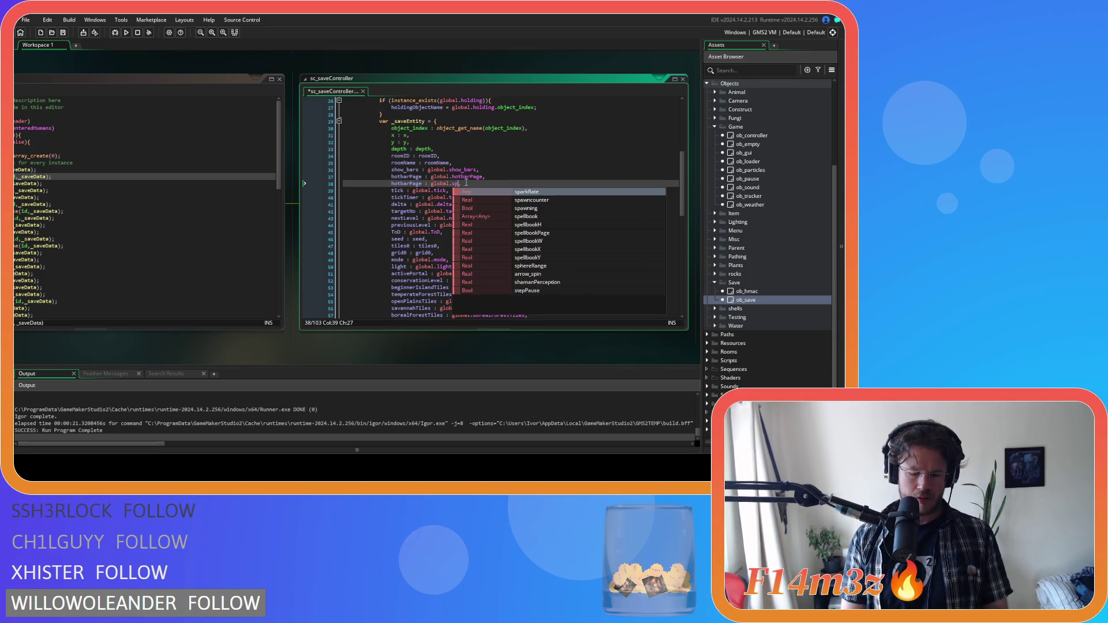
text(ell)
key(Down)
key(Down)
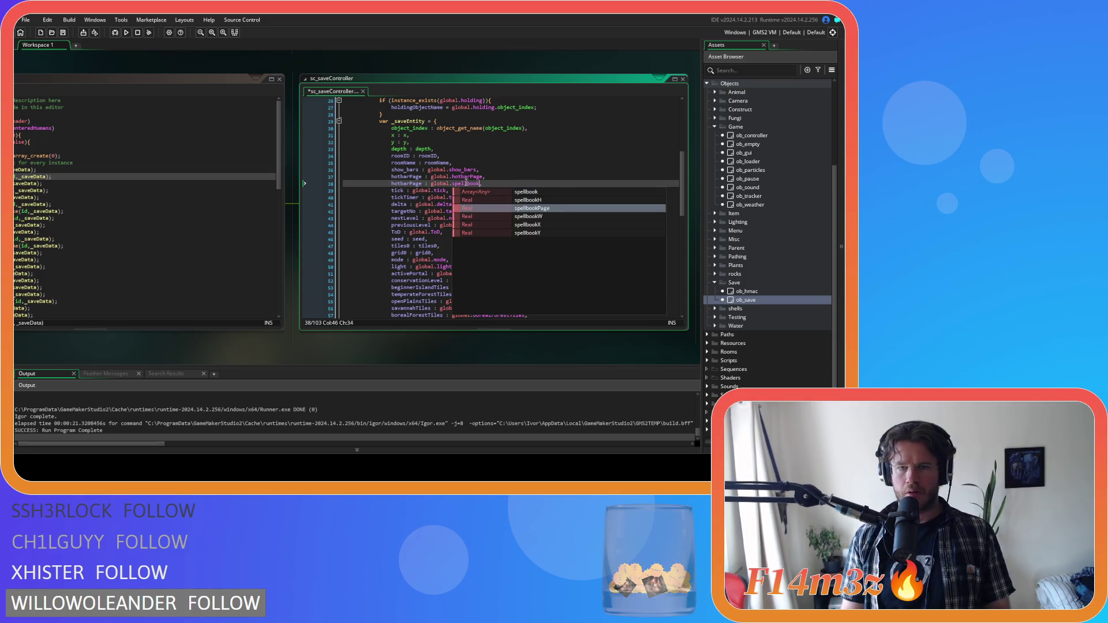
key(Return)
double_click(392, 182)
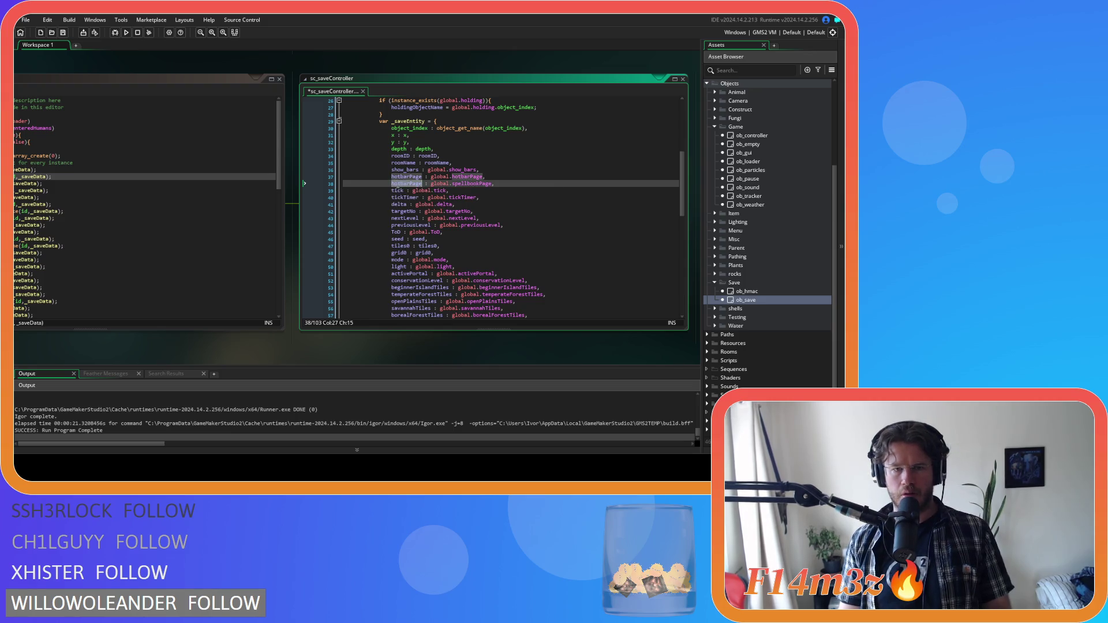
text(spellbookPage)
Close both code editors and collapse the Game, Save and Objects folders.
right_click(165, 67)
mouse_move(182, 78)
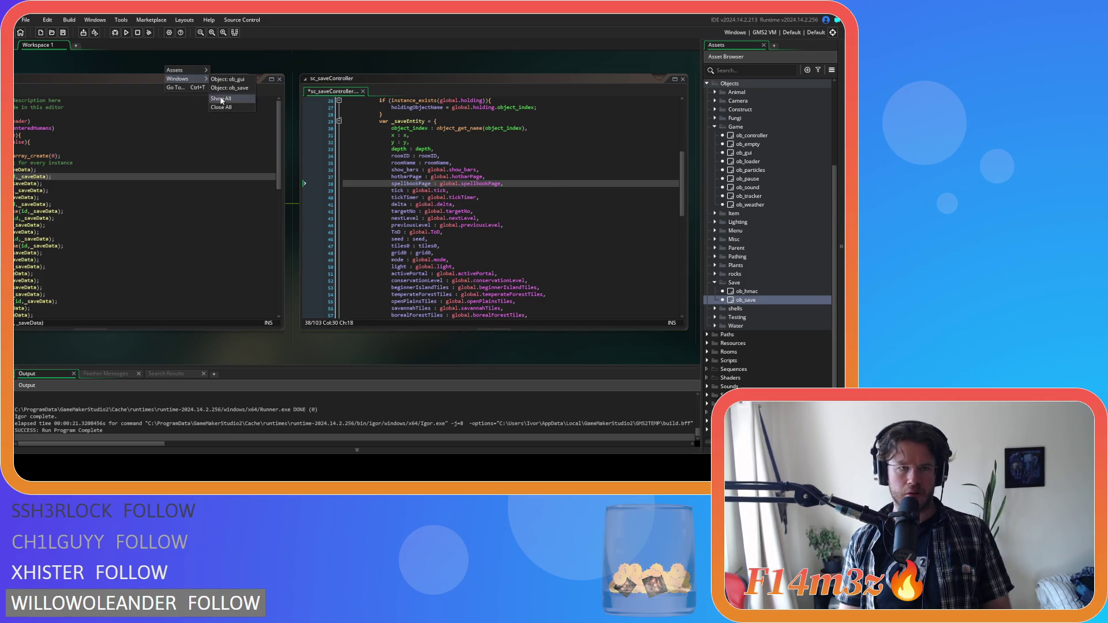
click(230, 105)
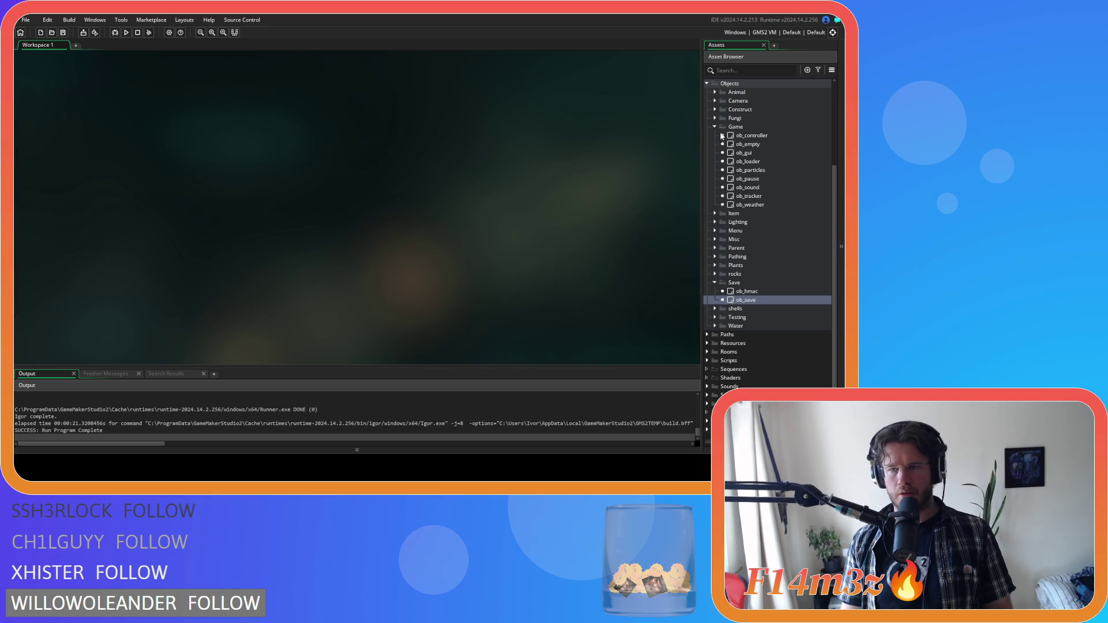
click(714, 127)
click(715, 285)
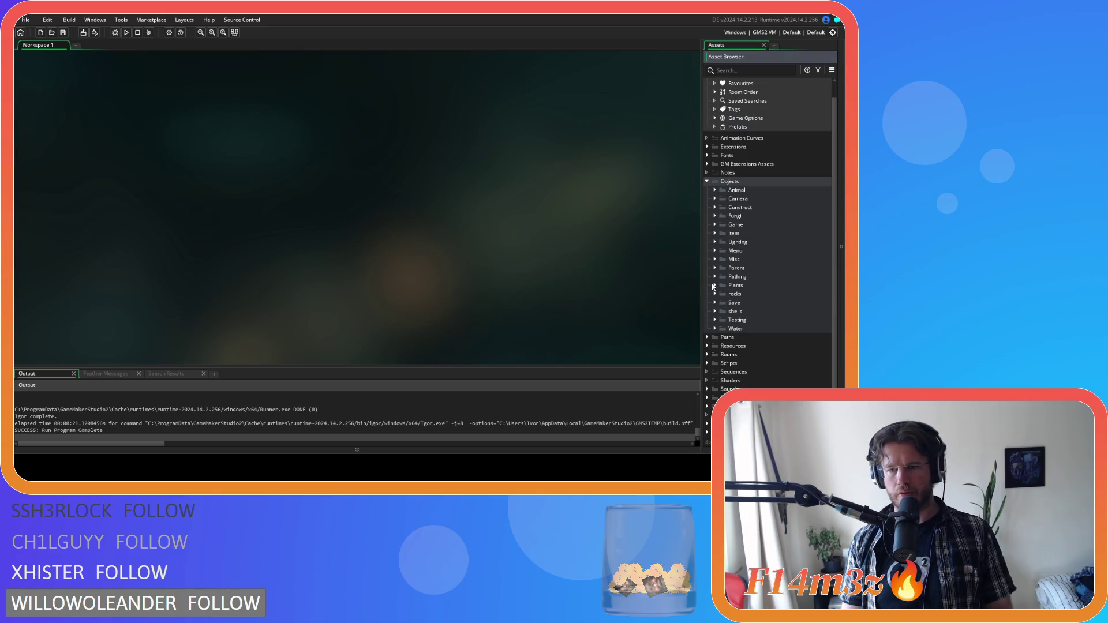
click(706, 181)
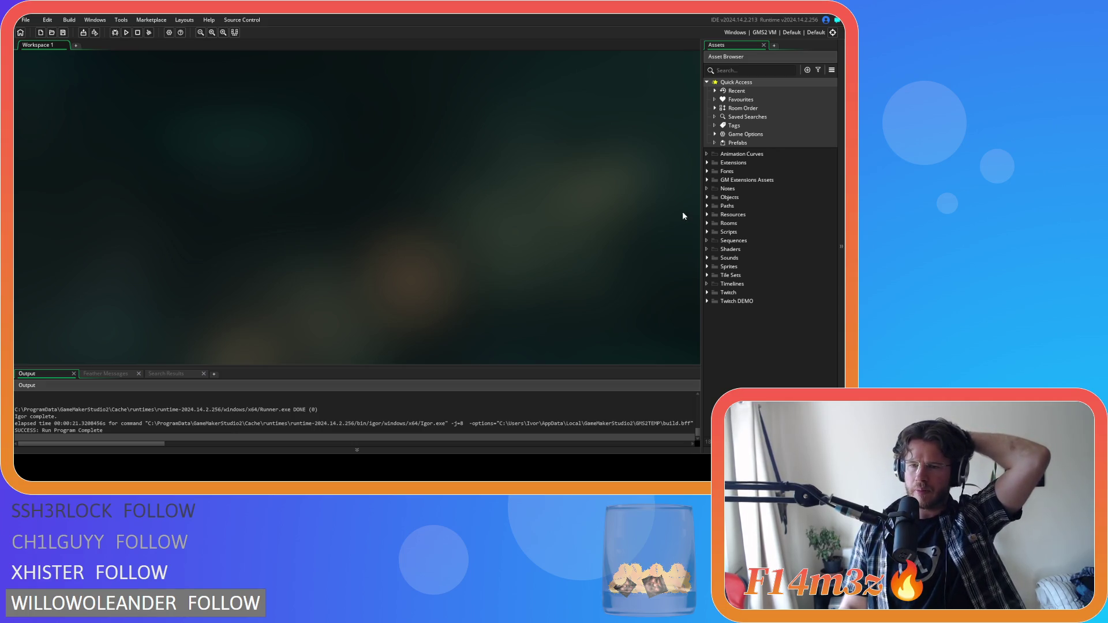
Expand Scripts > Game and open the sc_endGame script.
click(706, 231)
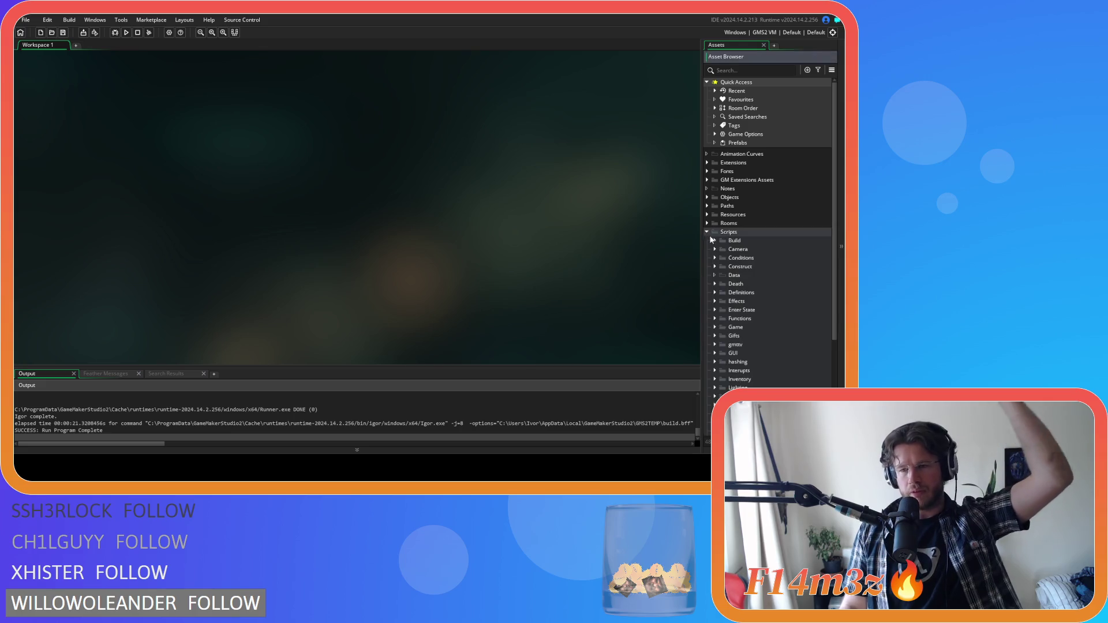
click(714, 327)
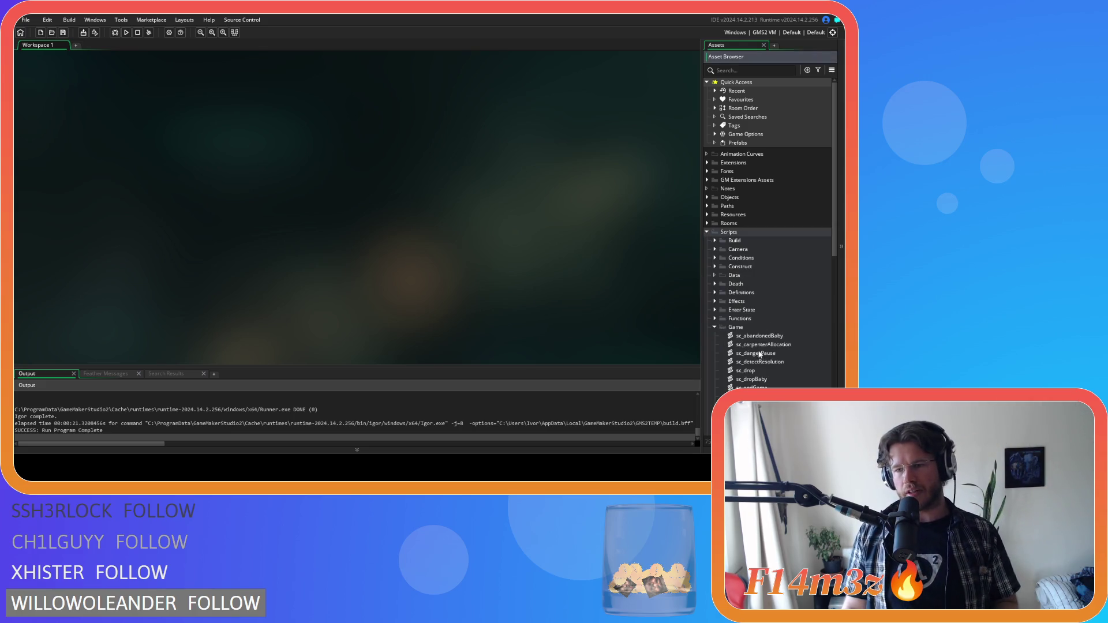
scroll(805, 350, down, 1)
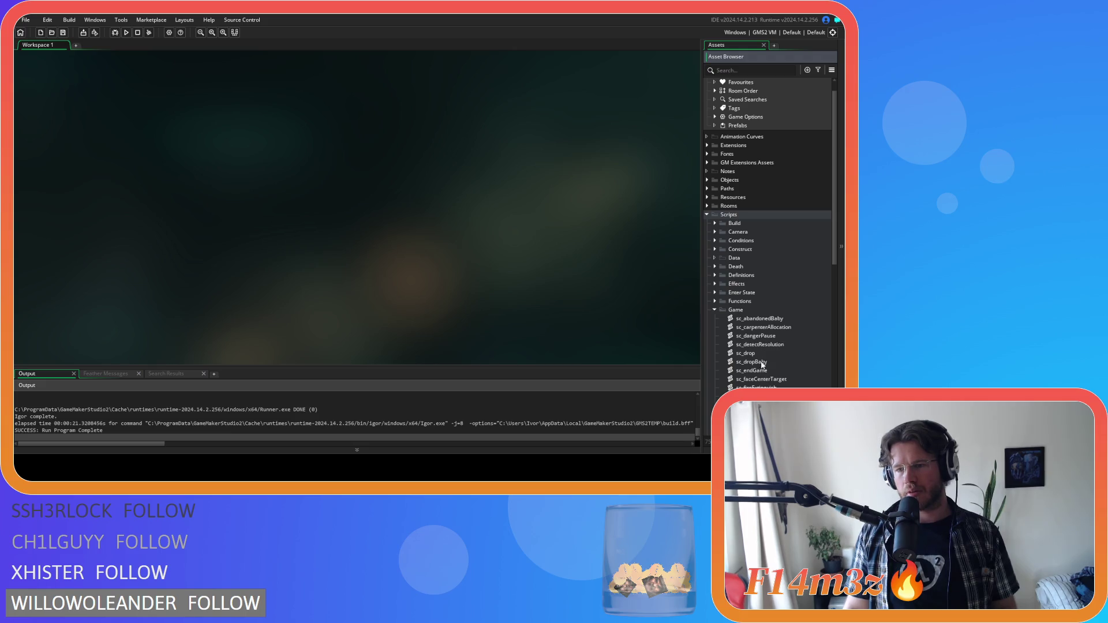
scroll(762, 372, down, 3)
scroll(763, 346, down, 3)
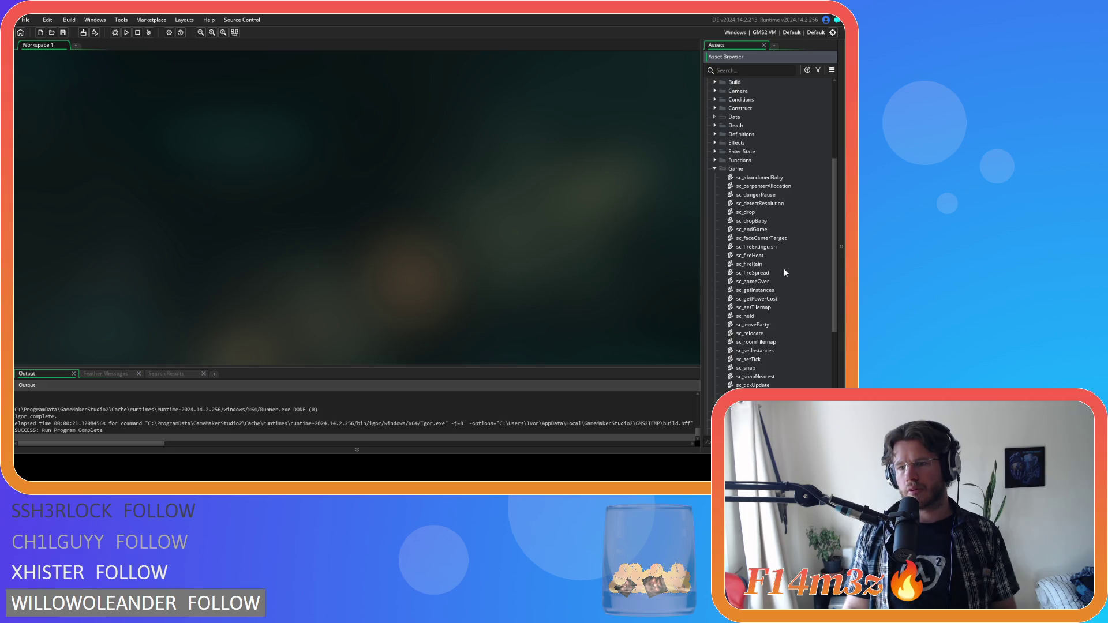
double_click(771, 229)
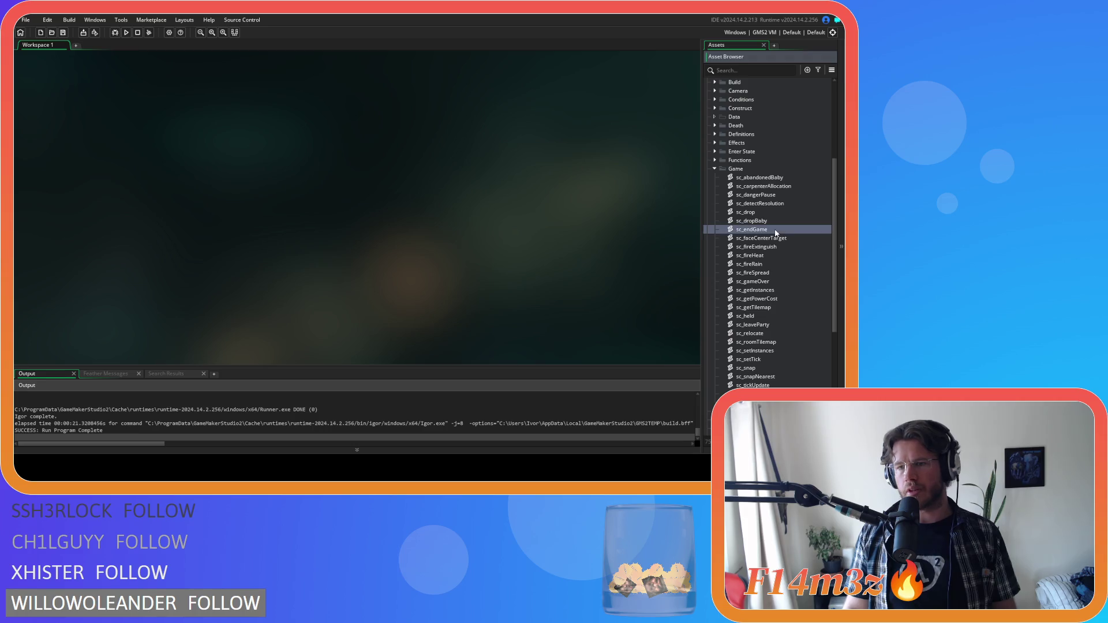
Duplicate the hotbarPage reset line and rename the copy to global.spellbookPage = 0.
click(169, 127)
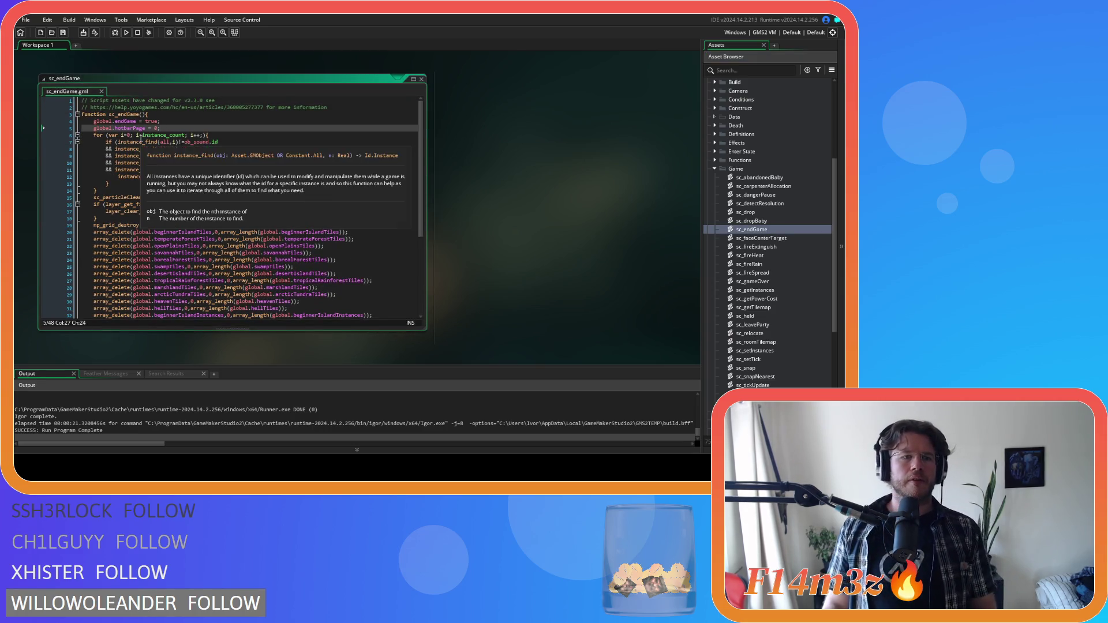
key(ctrl+d)
double_click(132, 135)
text(spellbook)
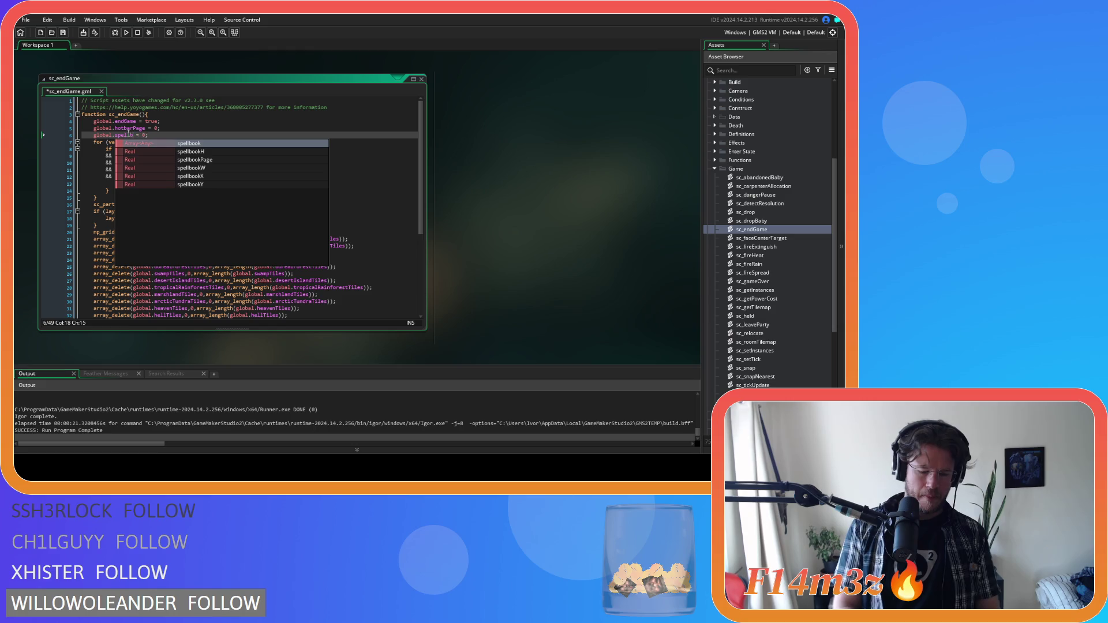
key(Return)
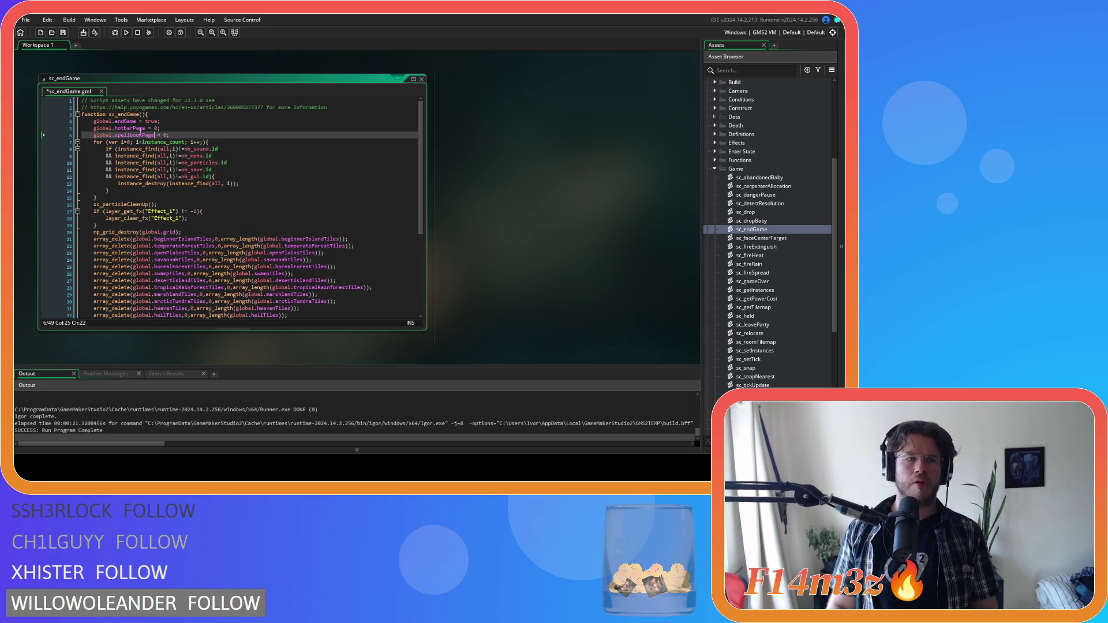
Save sc_endGame, close its window, and collapse the Game and Scripts folders.
key(ctrl+s)
right_click(552, 195)
click(598, 228)
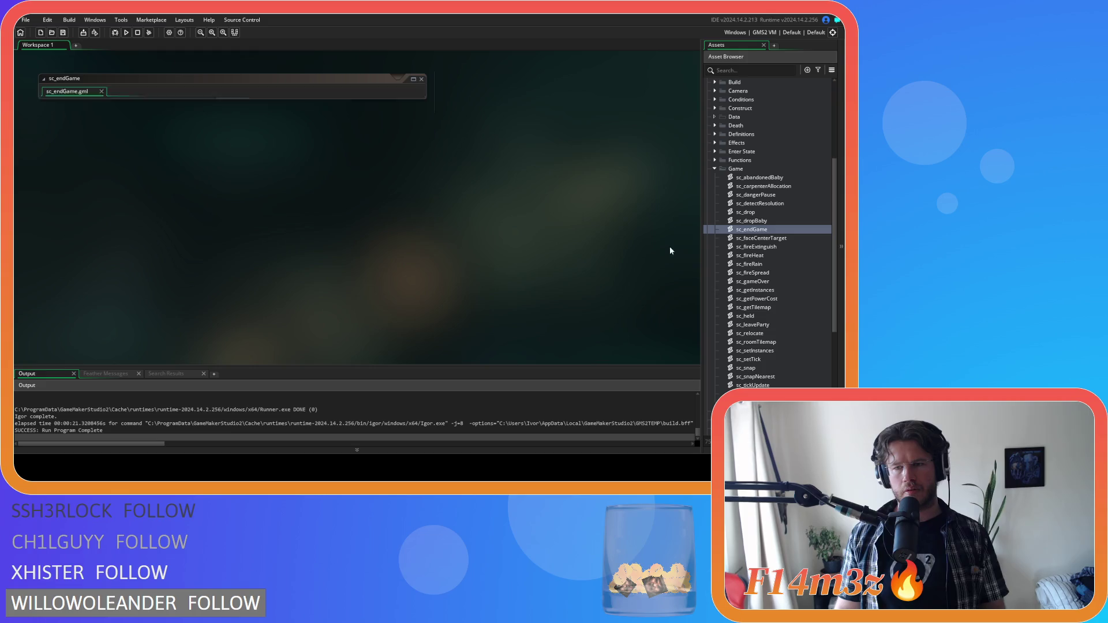
click(714, 169)
click(706, 101)
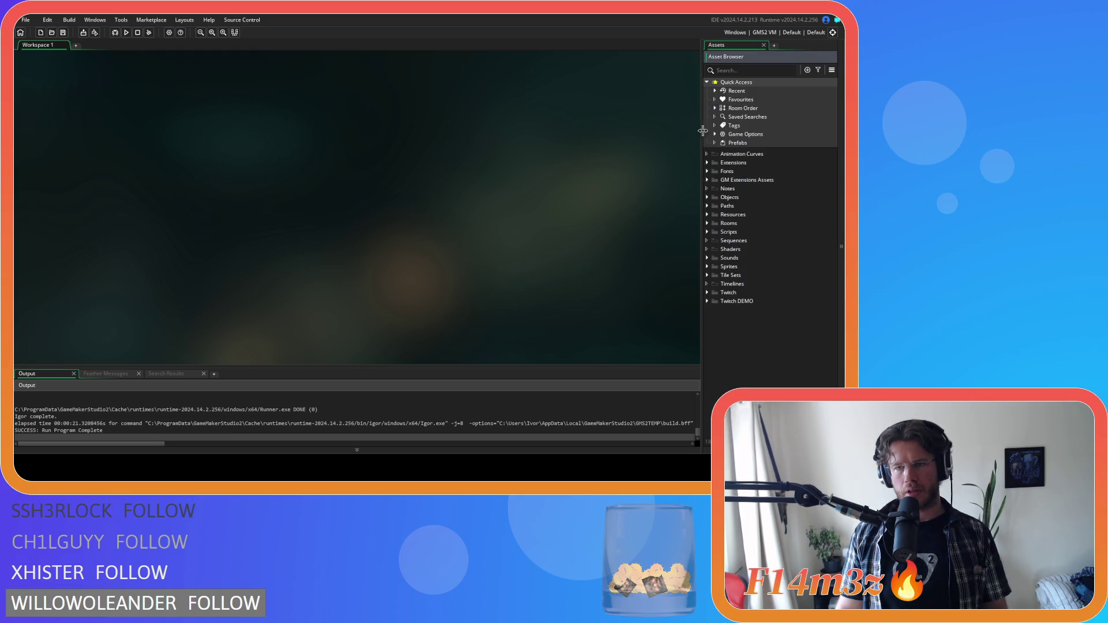
Run the build and toggle the Miracles spellbook page open and closed with M.
key(F5)
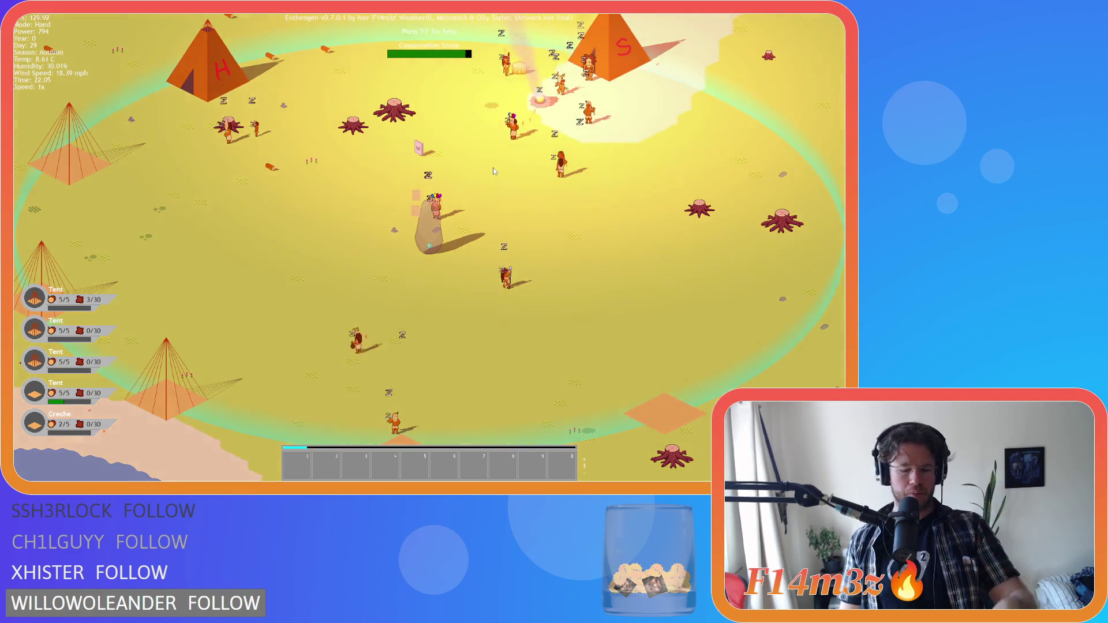
key(m)
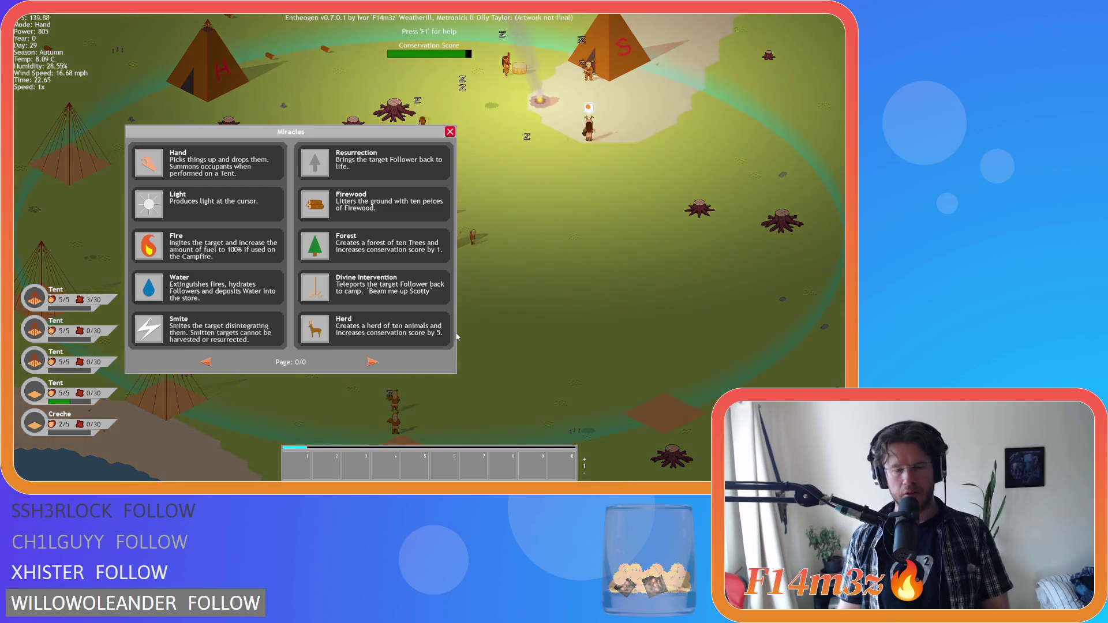
key(m)
key(m)
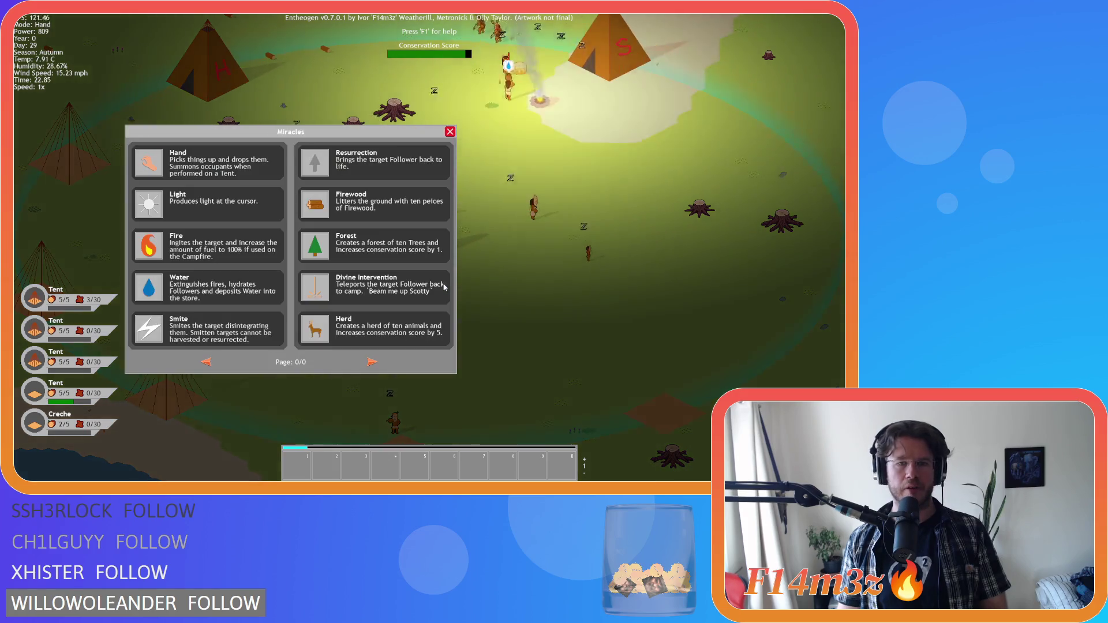
key(m)
Quit to the title screen with Escape and Y, then choose a new-game difficulty.
key(Escape)
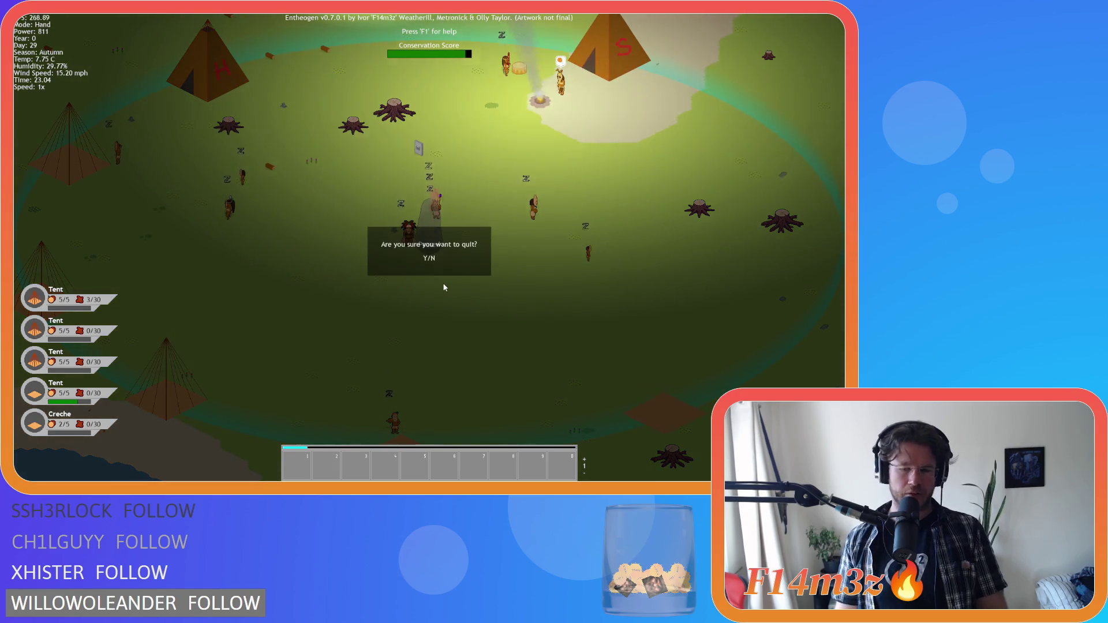
key(y)
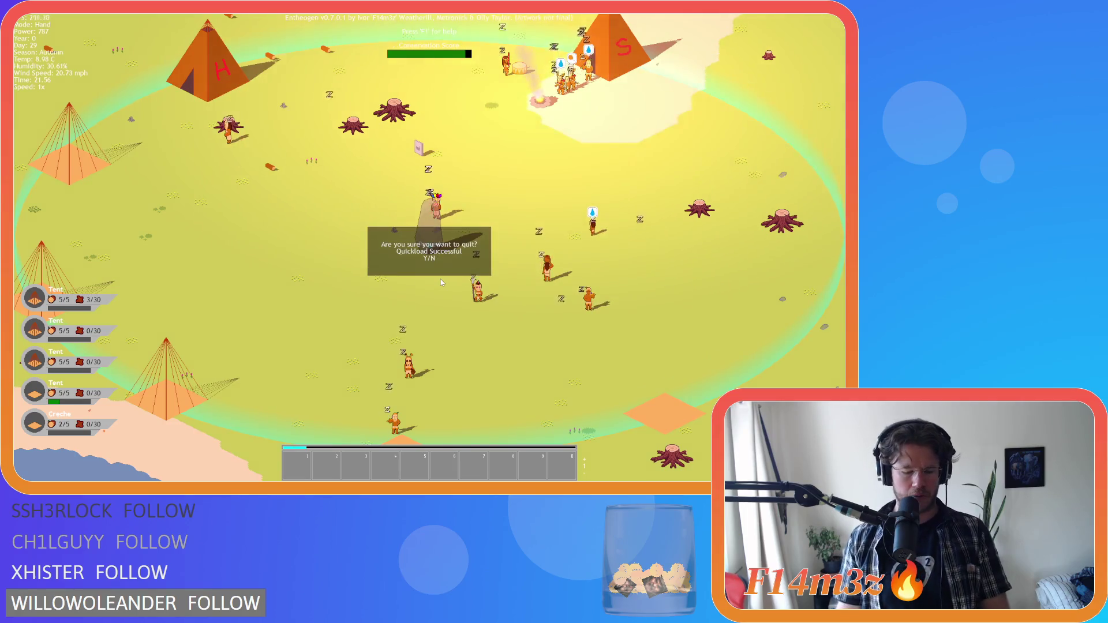
key(Return)
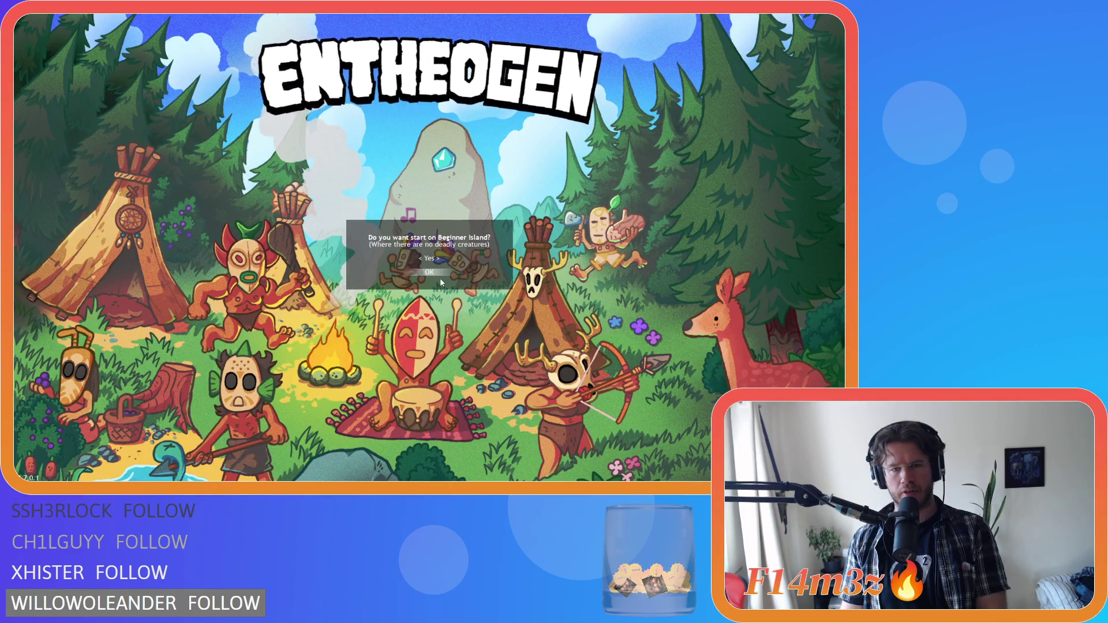
Start on Beginner Island, dismiss the Help Menu with F1, then quit with Escape and Y.
key(Return)
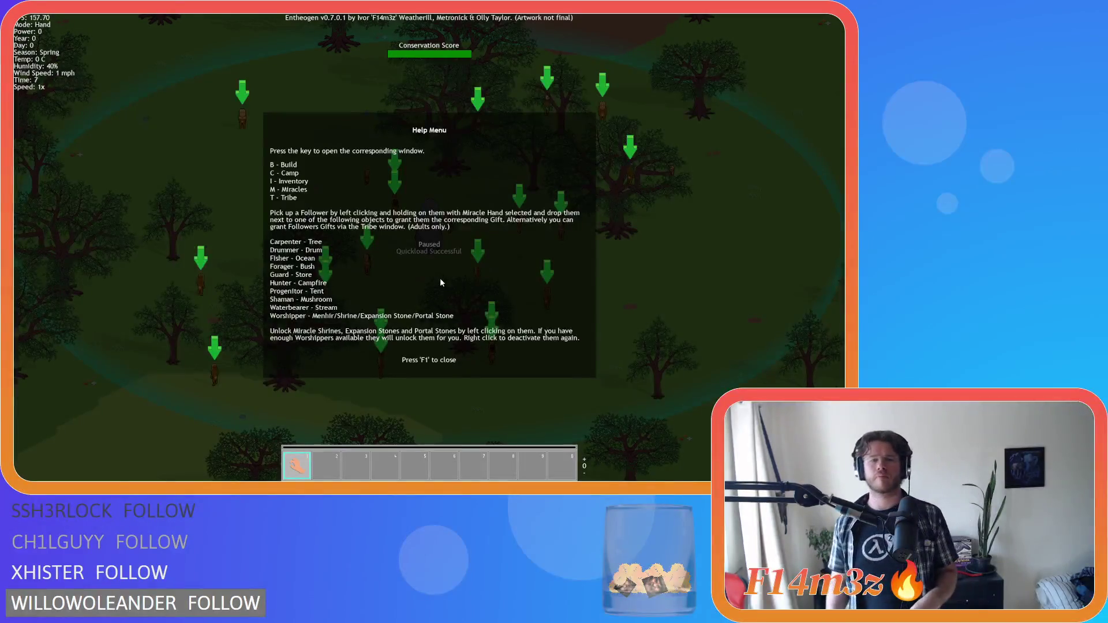
key(F1)
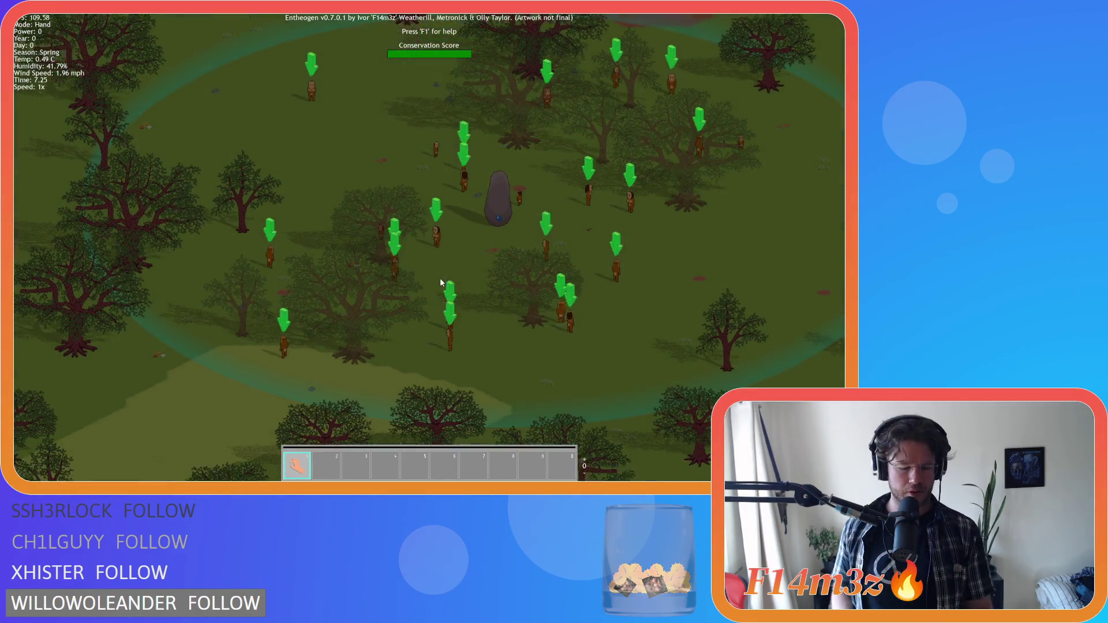
key(Escape)
key(y)
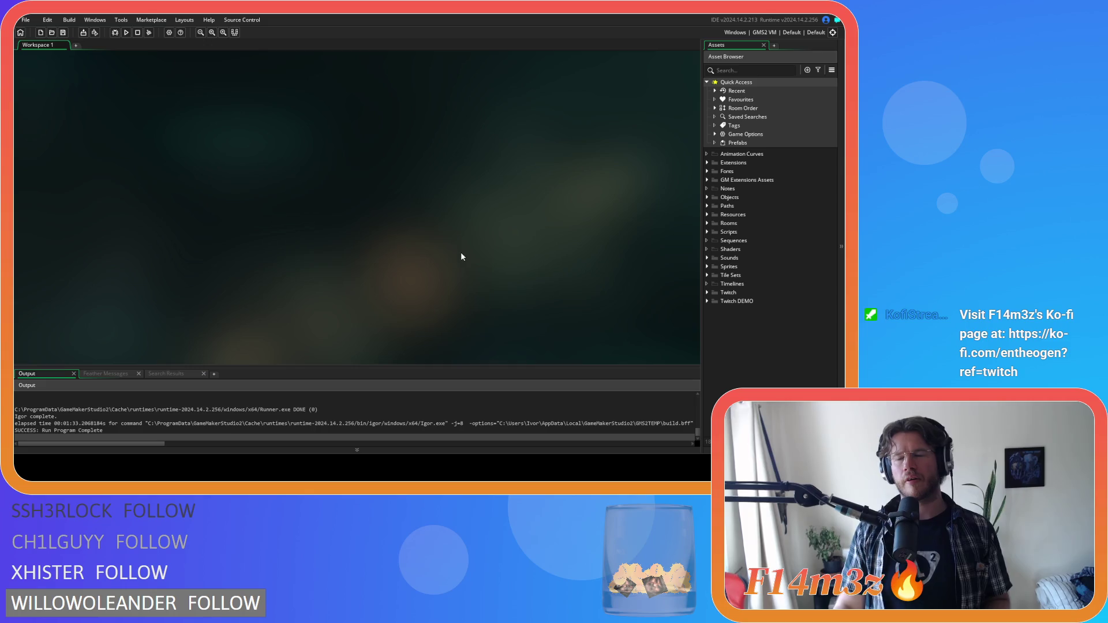
Set the Windows build version to 0.7.0.2 in Game Options, apply it, and close the window.
click(167, 32)
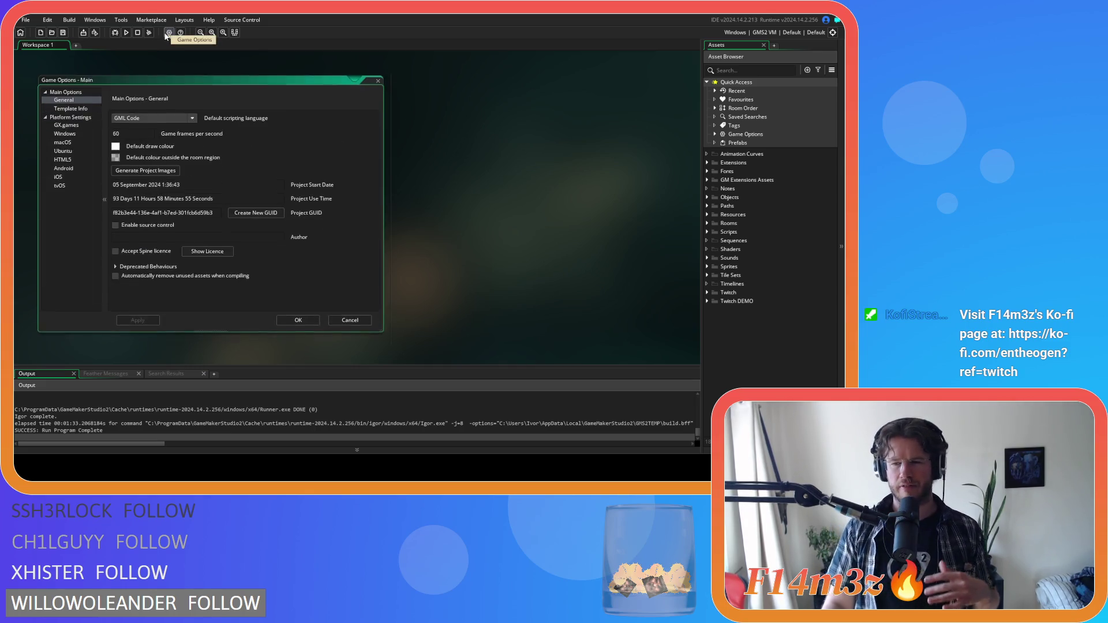
click(67, 132)
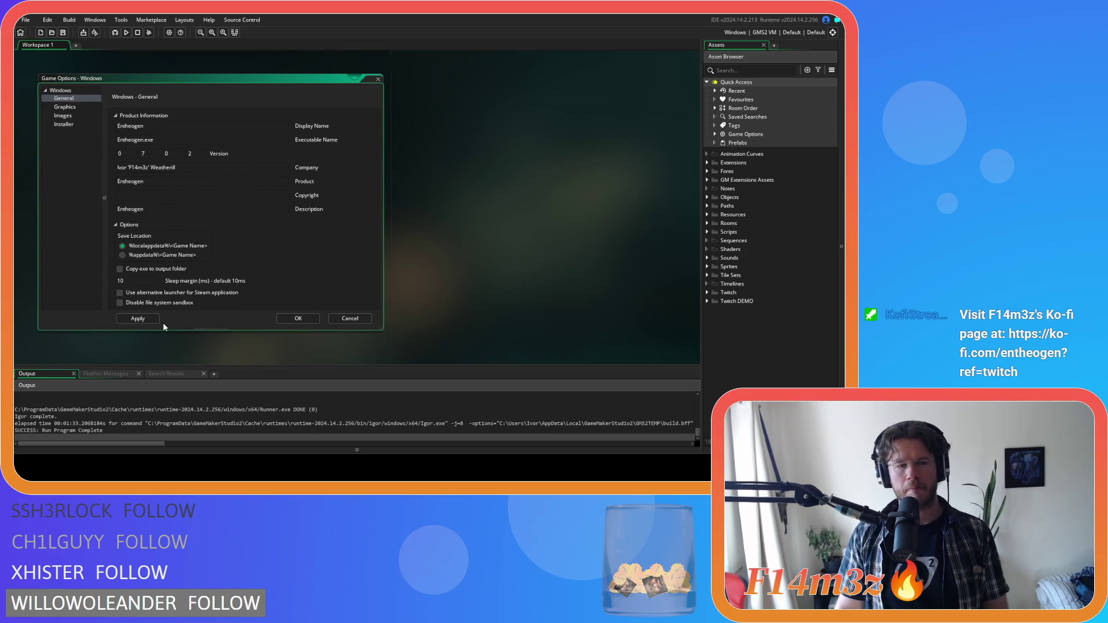
click(159, 322)
right_click(525, 213)
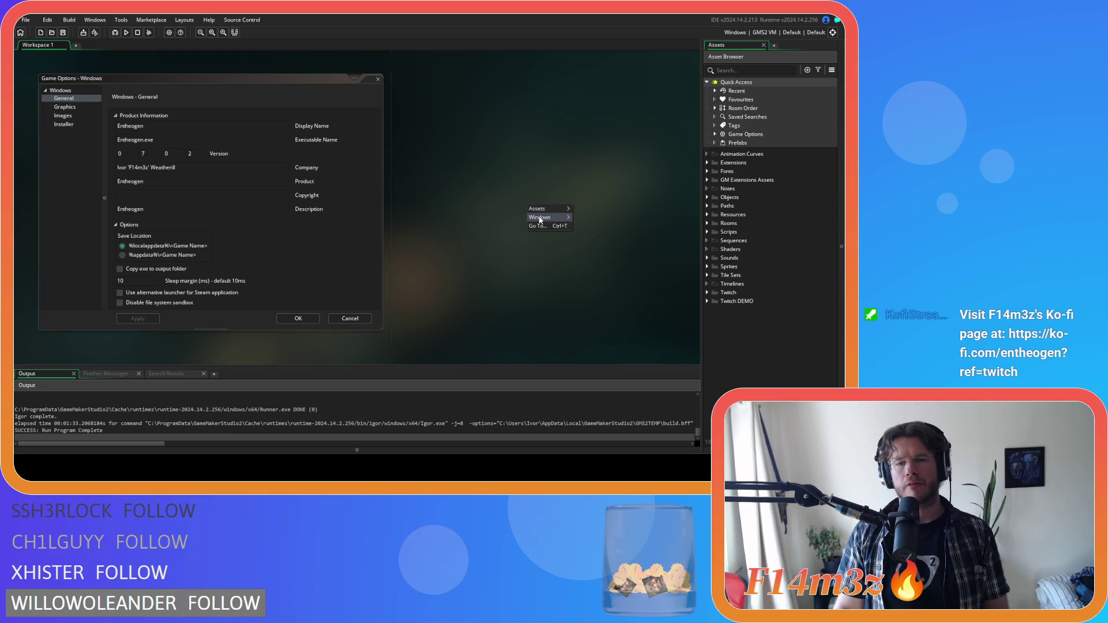
mouse_move(554, 217)
click(586, 247)
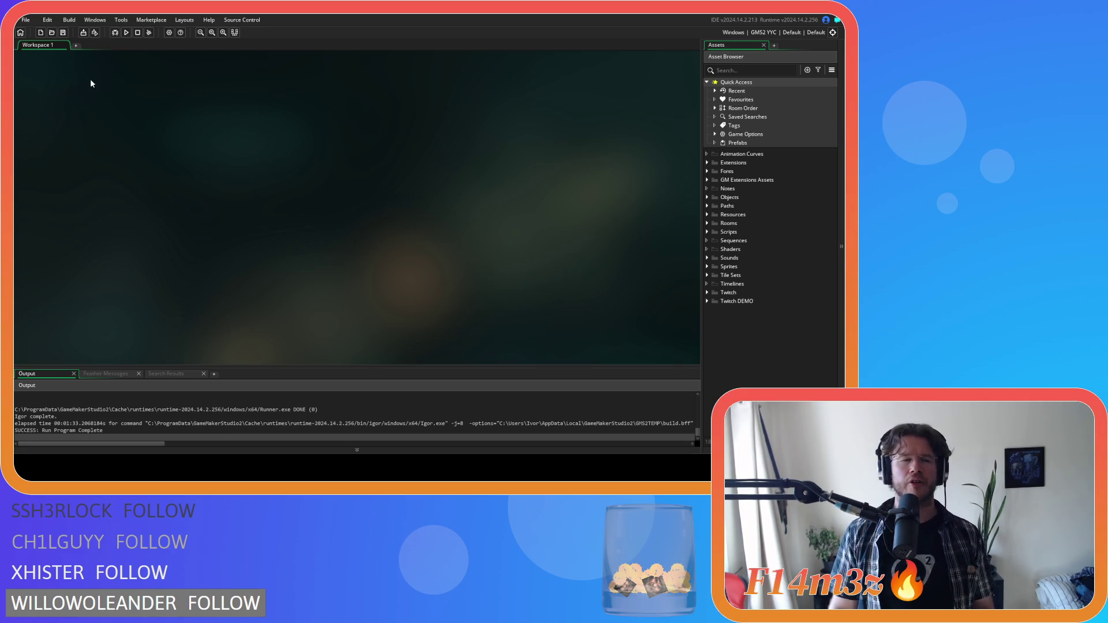
Create the executable and confirm packaging it as a Zip.
click(83, 32)
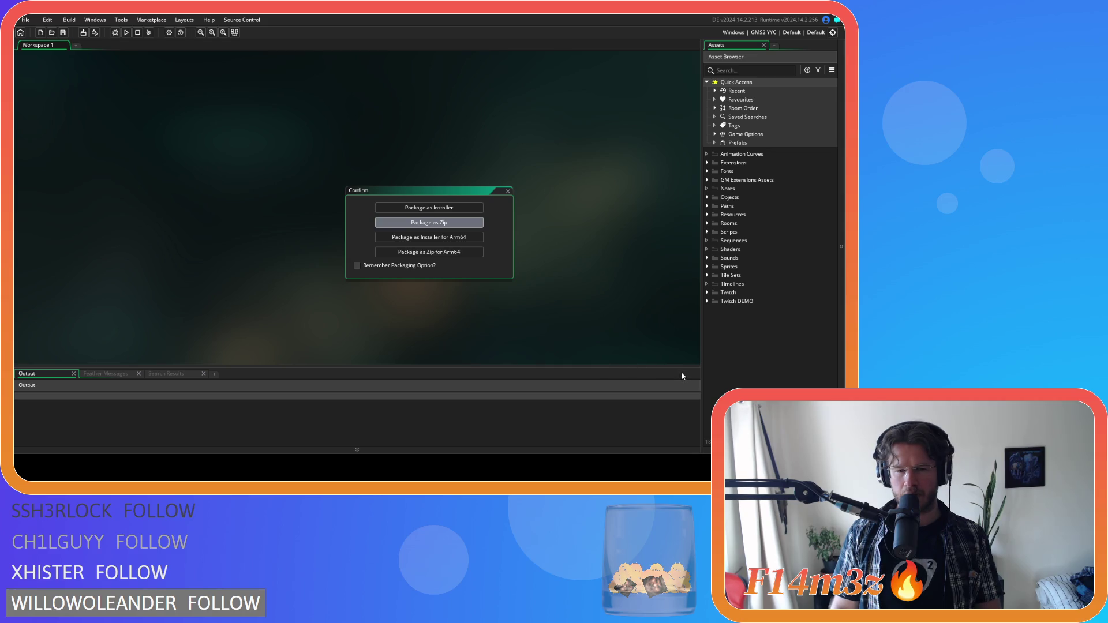
key(Return)
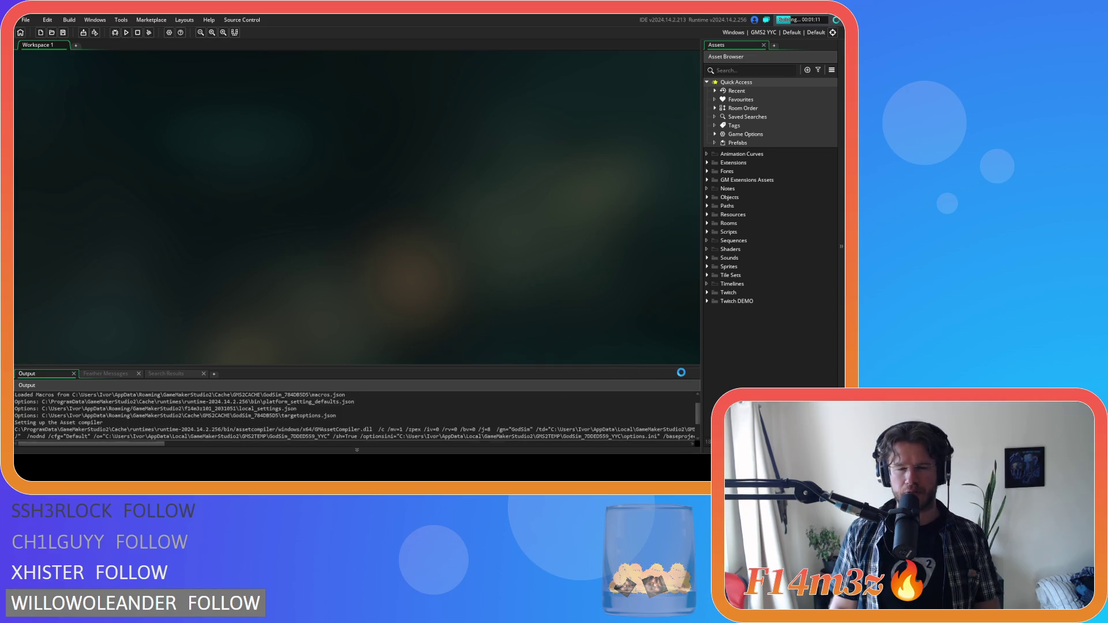
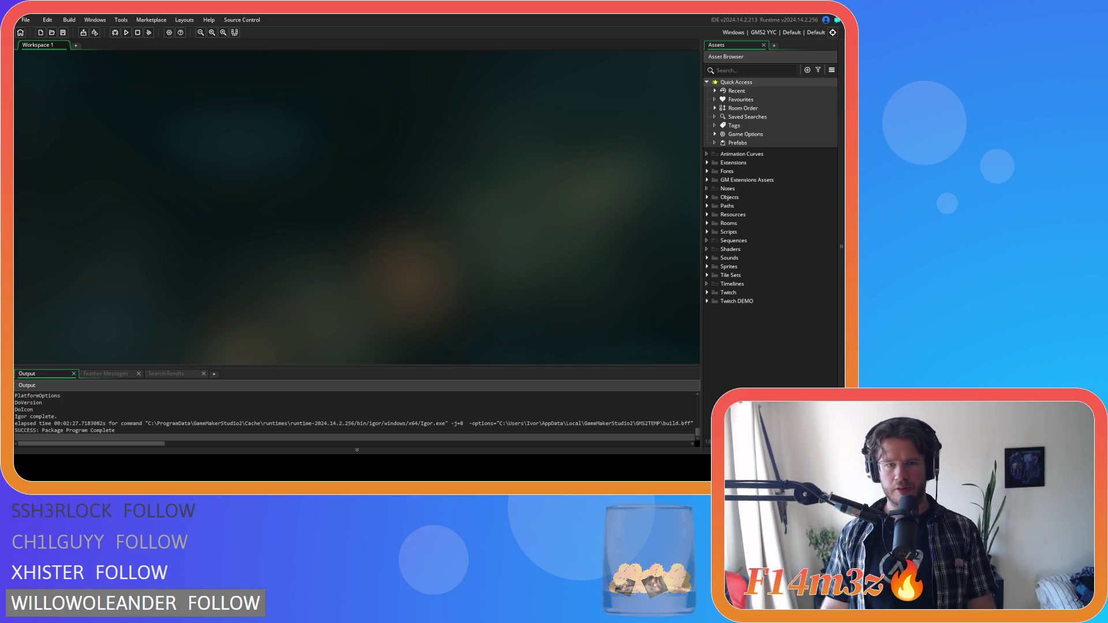
Save the Entheogen project from the toolbar.
click(64, 32)
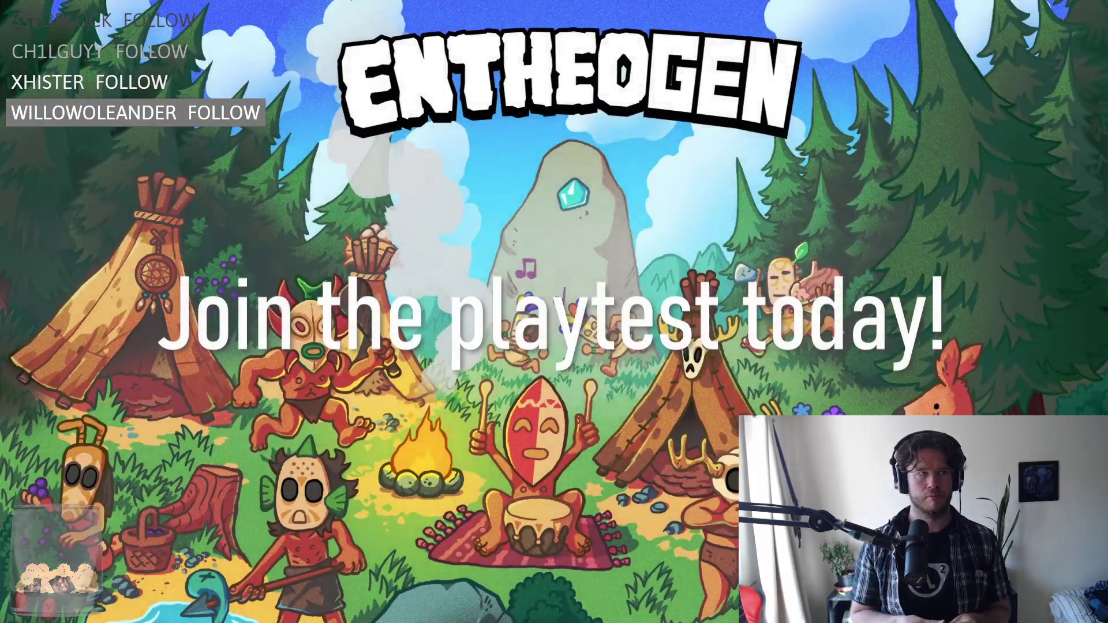
Exit fullscreen so the Entheogen playtest trailer plays in a windowed VLC player.
mouse_move(382, 263)
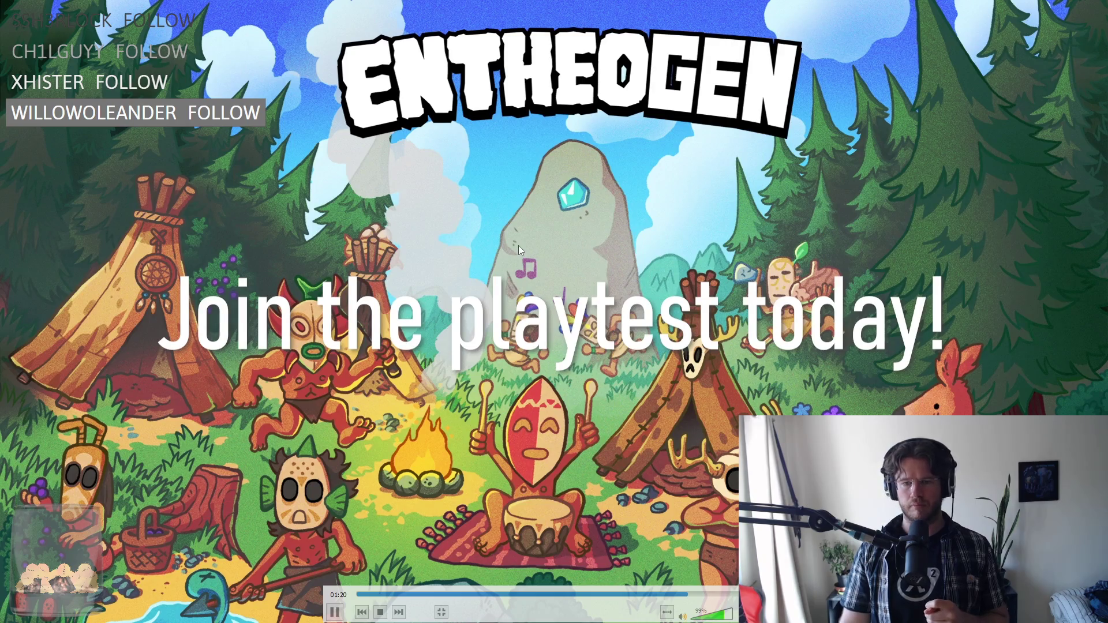
double_click(612, 197)
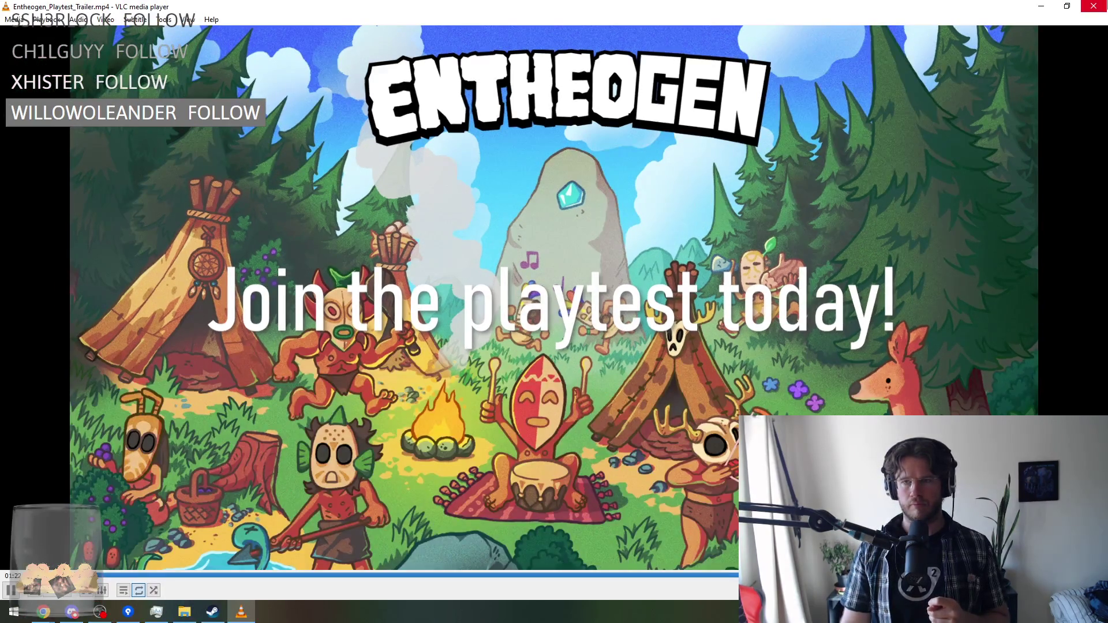